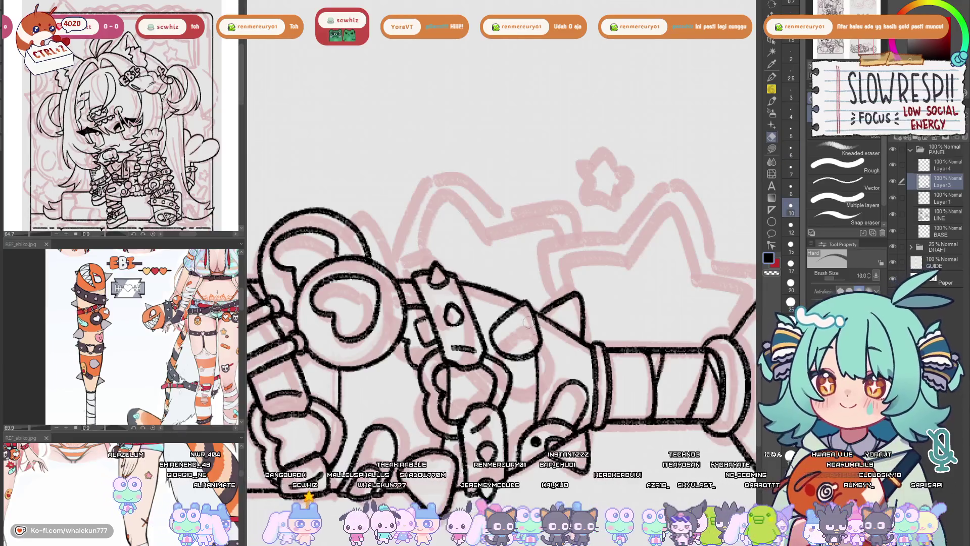
# Merge Layer 4 and Layer 3 down into Layer 1 and fit the whole sticker sheet to the window.
pyautogui.scroll(-5, 555, 328)
pyautogui.scroll(2, 584, 313)
pyautogui.scroll(2, 583, 313)
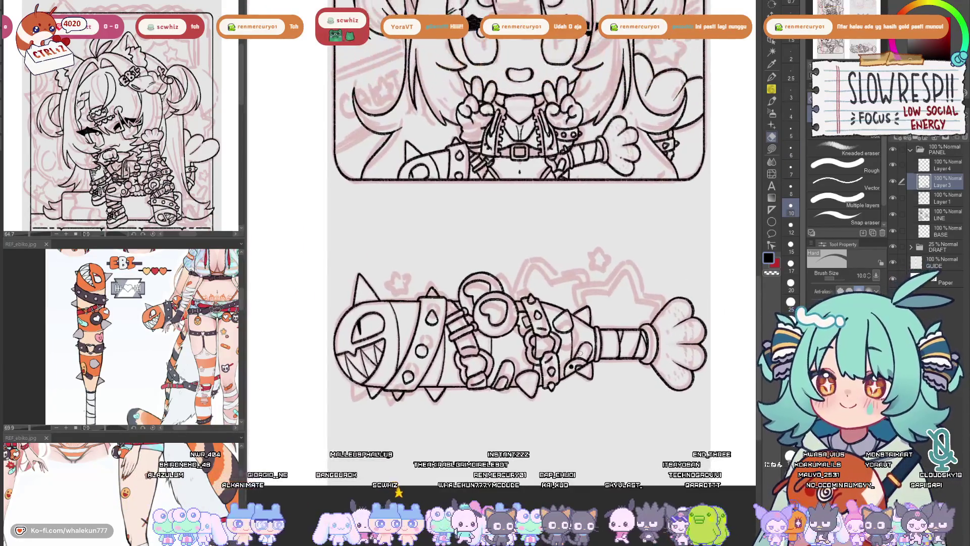
pyautogui.click(904, 167)
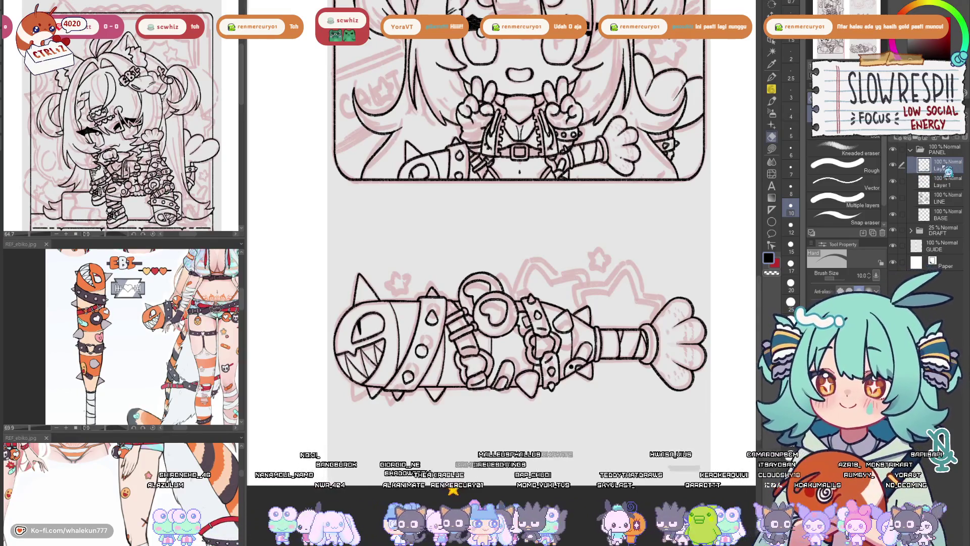
pyautogui.hotkey('ctrl', 'e')
pyautogui.hotkey('ctrl', '0')
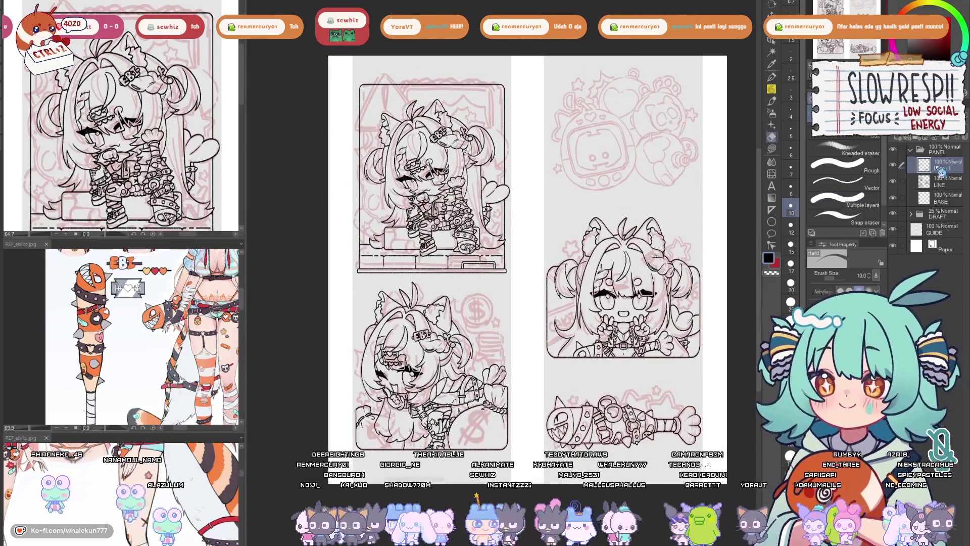
# Merge Layer 1 into LINE, then mirror the view and toggle the DRAFT sketch to check the lineart.
pyautogui.hotkey('ctrl', 'e')
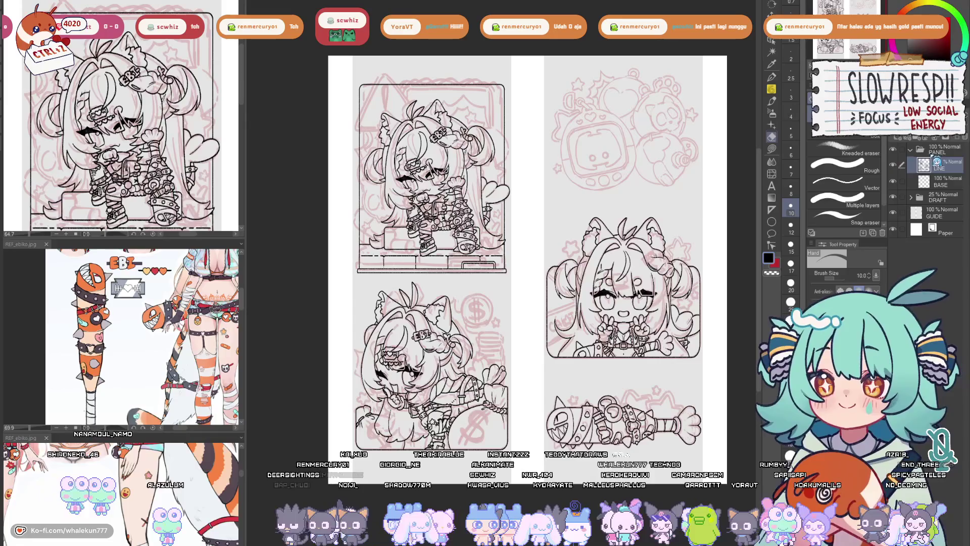
pyautogui.moveTo(529, 280); pyautogui.dragTo(560, 331)
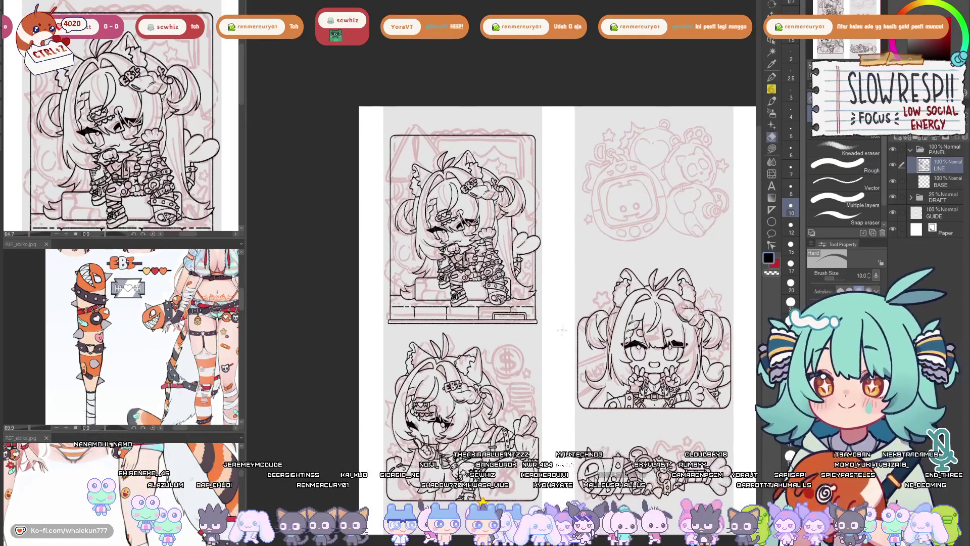
pyautogui.press('h')
pyautogui.press('h')
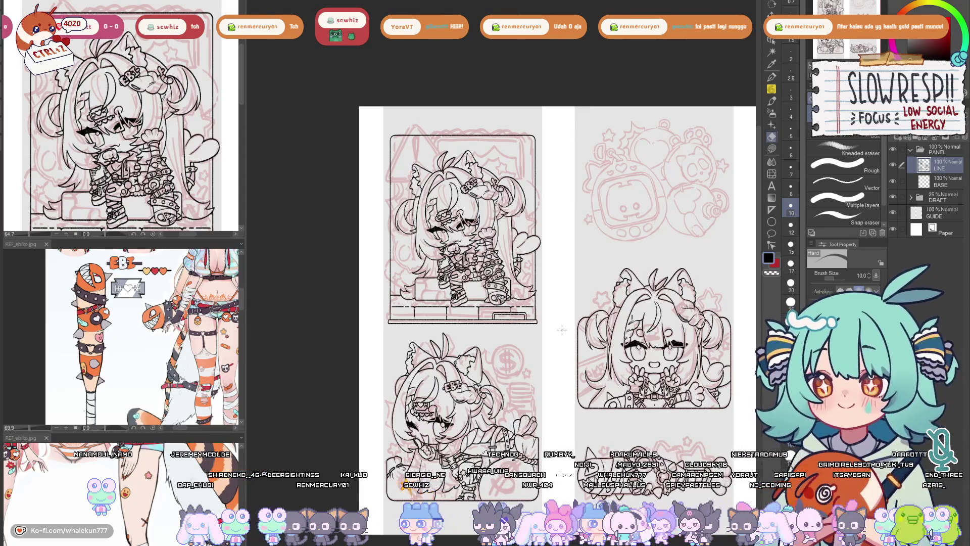
pyautogui.click(893, 197)
pyautogui.click(893, 197)
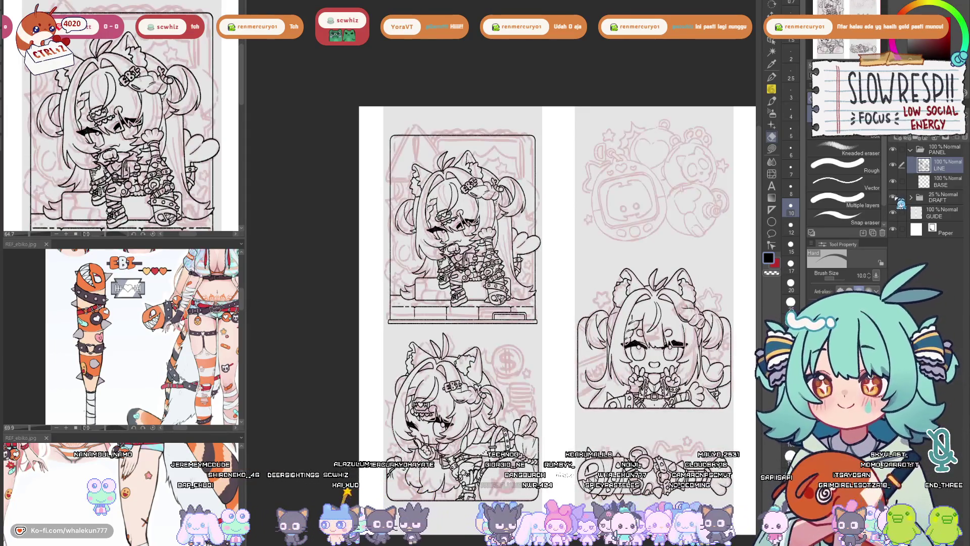
# Select the SU-Cream Pencil and zoom in on the pink tamagotchi sketch.
pyautogui.hscroll(3, 525, 303)
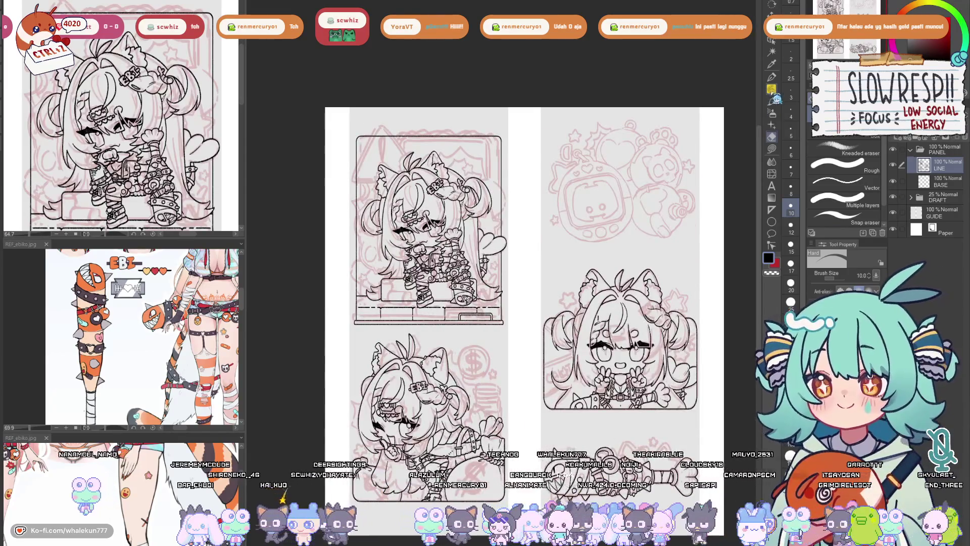
pyautogui.press('p')
pyautogui.scroll(5, 583, 313)
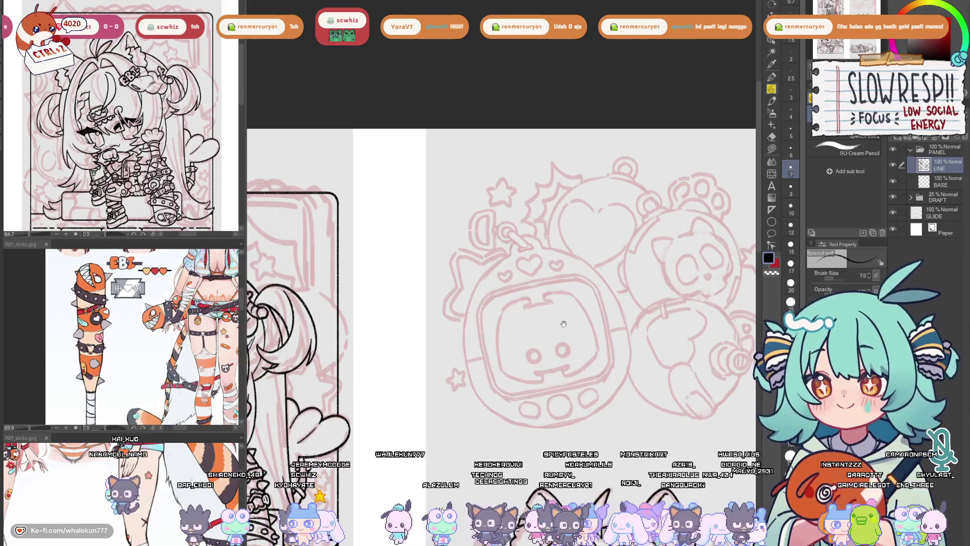
pyautogui.scroll(-2, 563, 324)
pyautogui.press('h')
pyautogui.press('h')
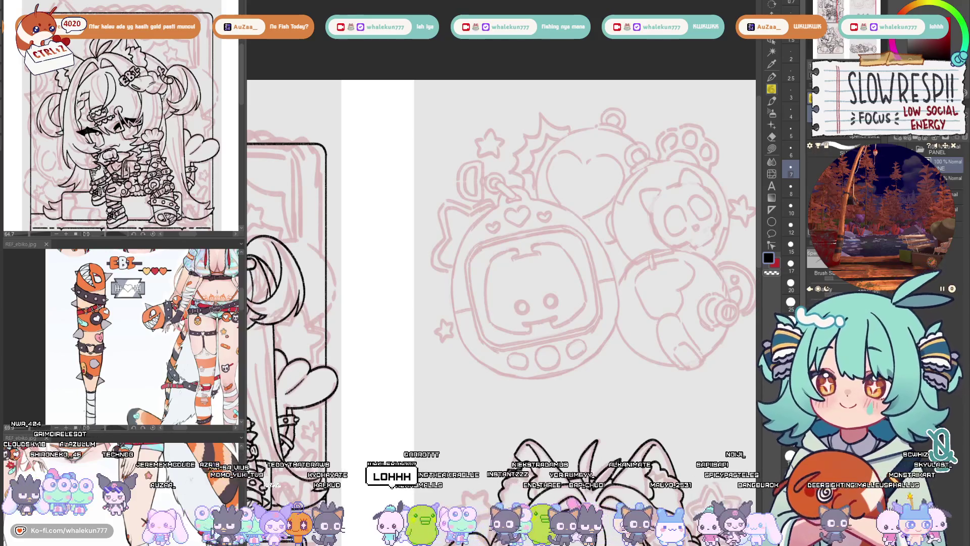
pyautogui.click(957, 149)
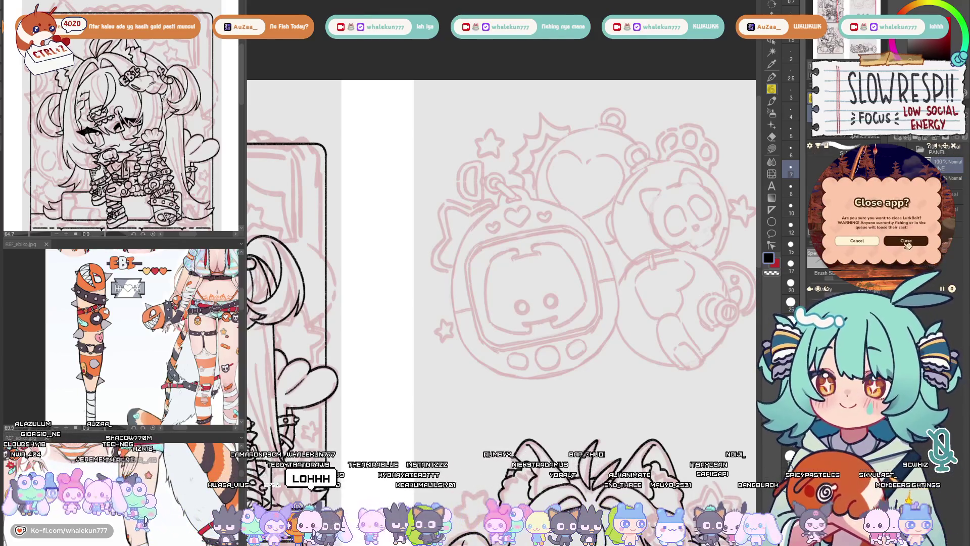
pyautogui.click(859, 248)
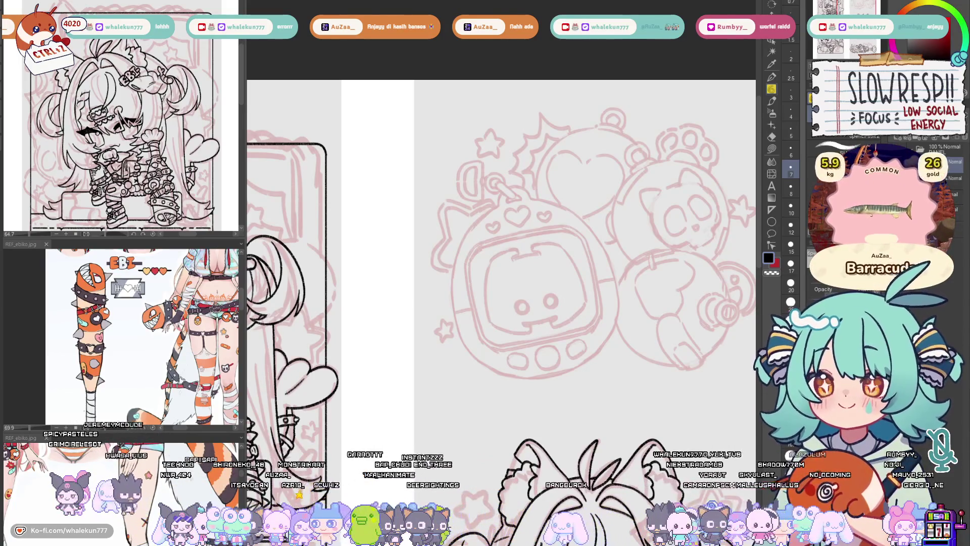
# Zoom out and toggle the pink sketch off and on to review the lineart.
pyautogui.moveTo(695, 283)
pyautogui.mouseDown()
pyautogui.moveTo(680, 249)
pyautogui.moveTo(639, 248)
pyautogui.mouseUp()
pyautogui.scroll(-3, 640, 249)
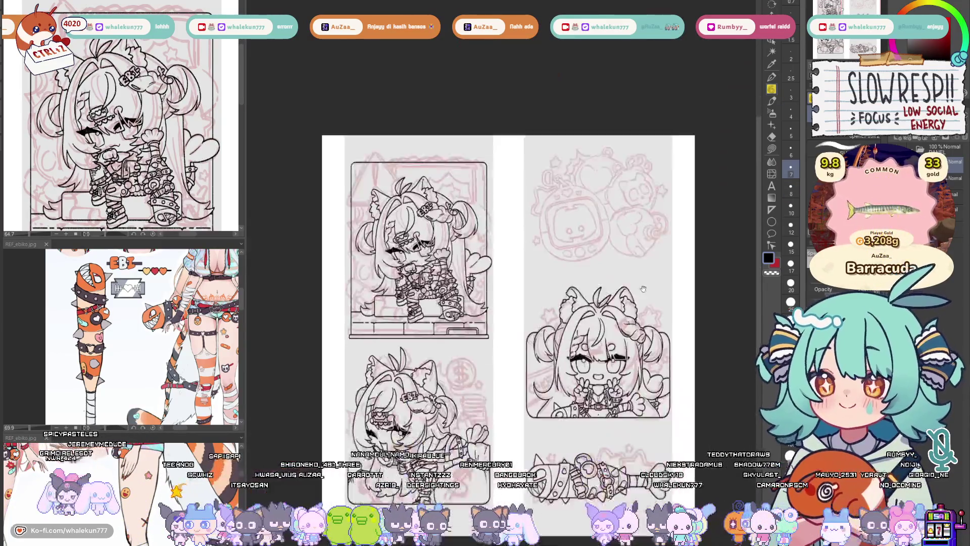
pyautogui.click(815, 195)
pyautogui.click(814, 194)
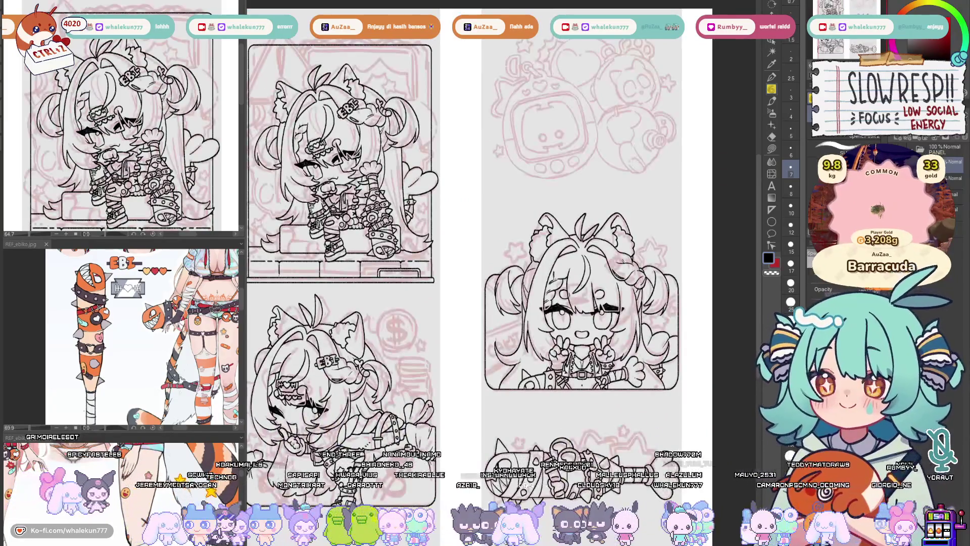
pyautogui.click(814, 195)
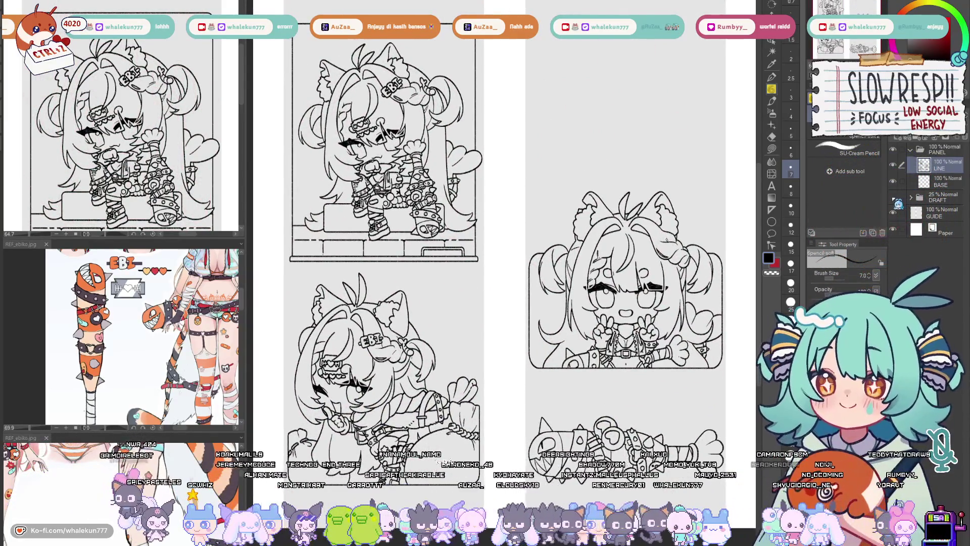
pyautogui.click(895, 199)
pyautogui.click(895, 201)
pyautogui.click(896, 201)
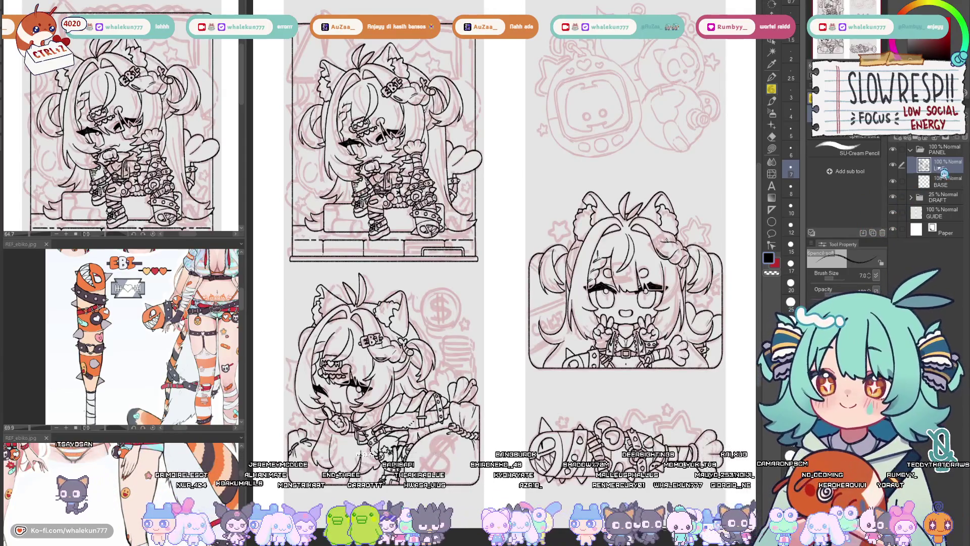
# Zoom in close on the virtual-pet device sketch.
pyautogui.moveTo(666, 236); pyautogui.dragTo(621, 298)
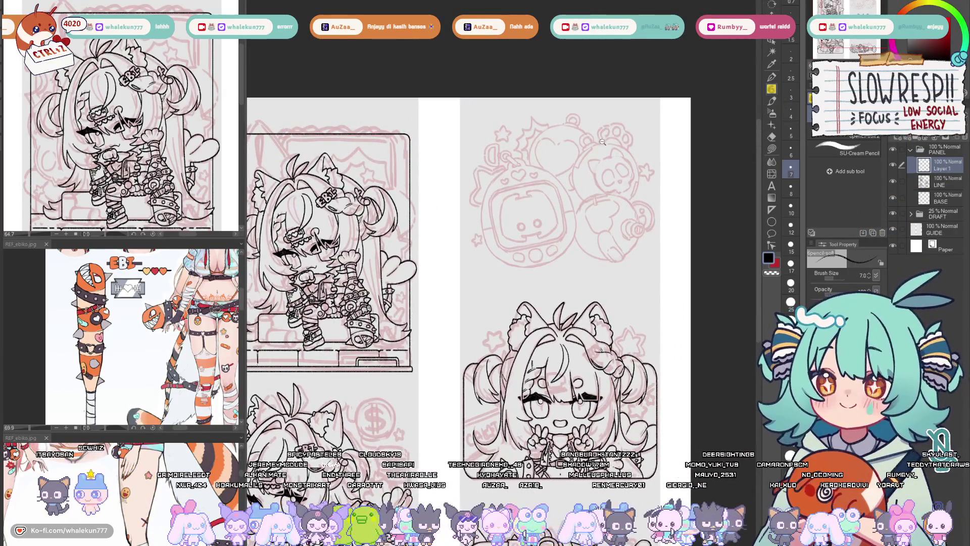
pyautogui.scroll(3, 514, 300)
pyautogui.scroll(3, 514, 300)
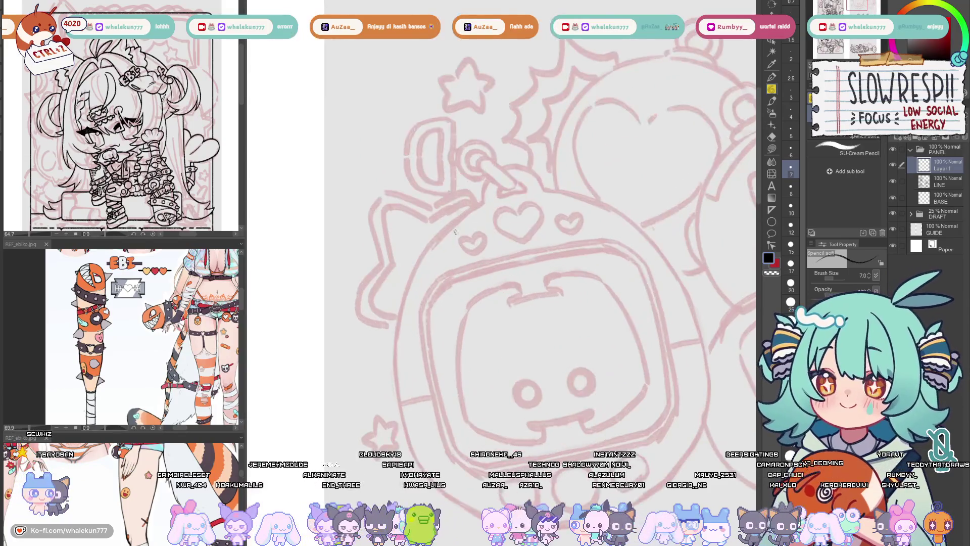
# Place a symmetry ruler through the device's centre and try mirrored outline arcs at its top.
pyautogui.press('u')
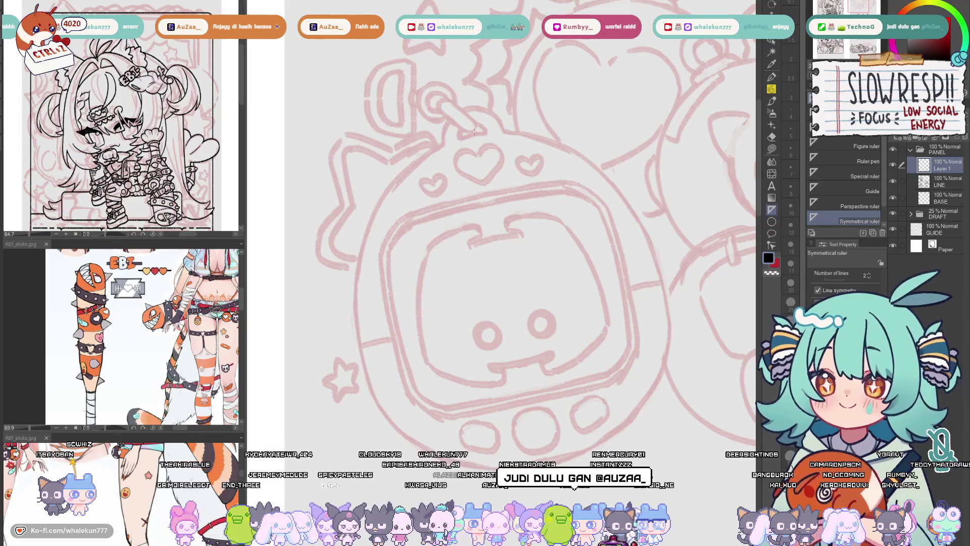
pyautogui.moveTo(478, 153); pyautogui.dragTo(530, 402)
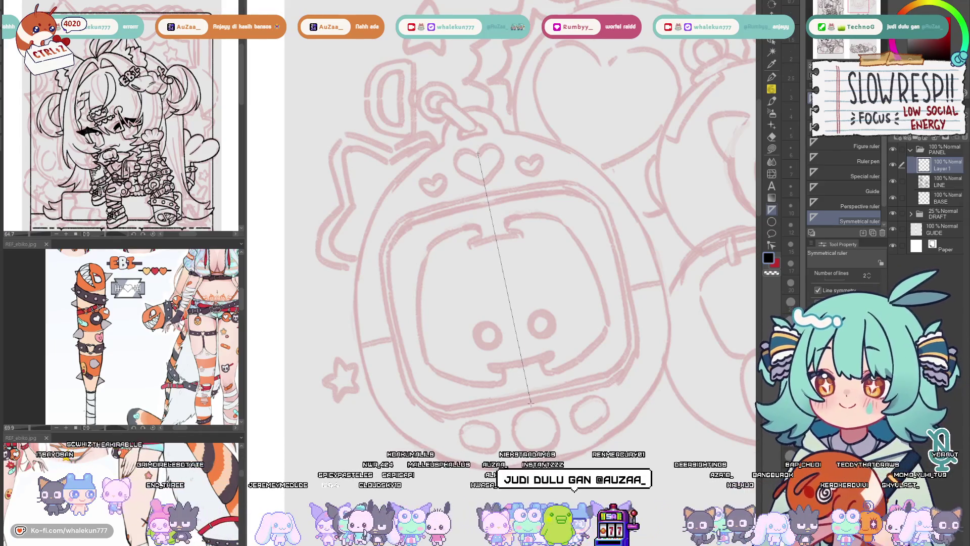
pyautogui.press('p')
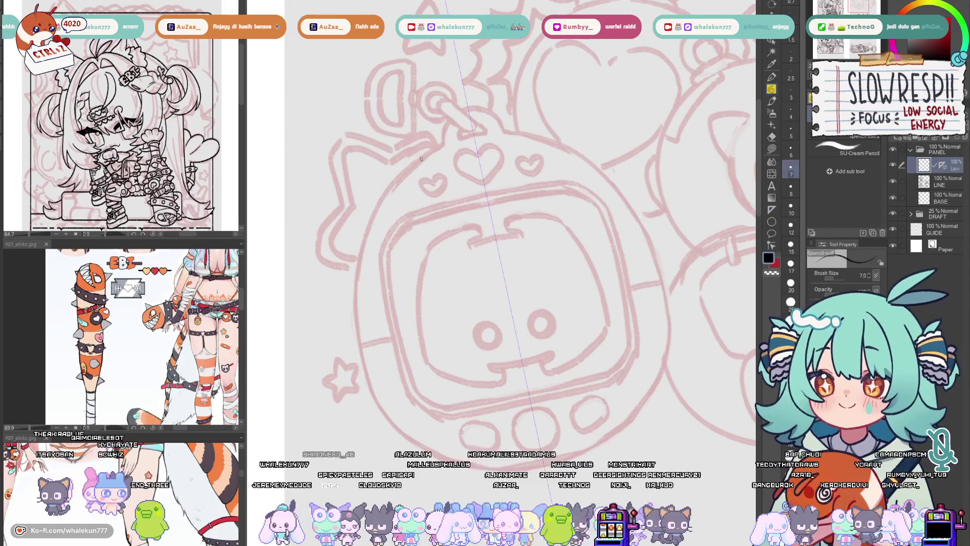
pyautogui.moveTo(504, 131); pyautogui.dragTo(515, 133)
pyautogui.moveTo(440, 147)
pyautogui.mouseDown()
pyautogui.moveTo(371, 227)
pyautogui.moveTo(358, 297)
pyautogui.moveTo(439, 151)
pyautogui.moveTo(358, 321)
pyautogui.mouseUp()
pyautogui.hotkey('ctrl', 'z')
pyautogui.hotkey('ctrl', 'z')
pyautogui.moveTo(441, 145)
pyautogui.mouseDown()
pyautogui.moveTo(389, 188)
pyautogui.moveTo(356, 361)
pyautogui.mouseUp()
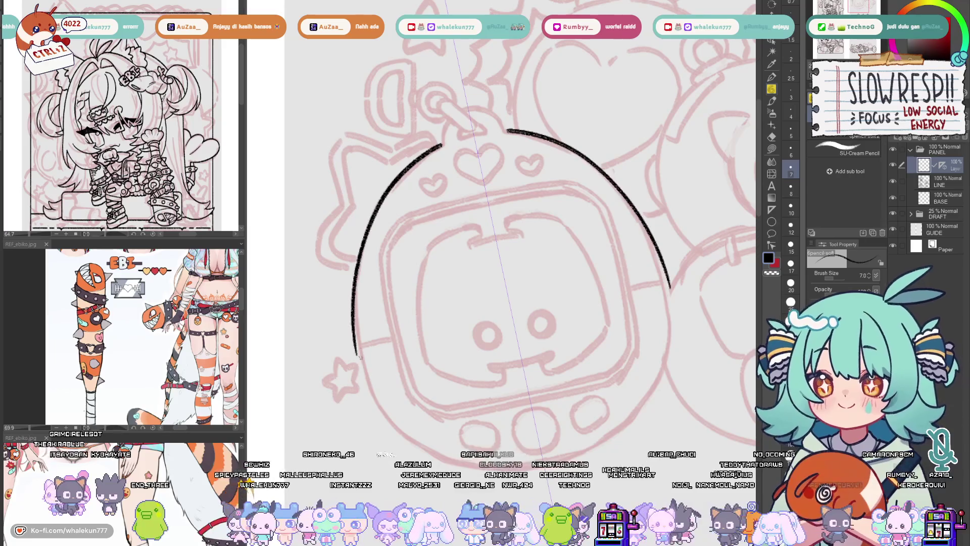
pyautogui.hotkey('ctrl', 'z')
pyautogui.moveTo(443, 145)
pyautogui.mouseDown()
pyautogui.moveTo(360, 266)
pyautogui.moveTo(355, 338)
pyautogui.moveTo(388, 191)
pyautogui.moveTo(356, 346)
pyautogui.mouseUp()
pyautogui.hotkey('ctrl', 'z')
# Rotate and flip the view, then extend the mirrored outline down both sides of the device.
pyautogui.moveTo(461, 198)
pyautogui.mouseDown()
pyautogui.moveTo(458, 260)
pyautogui.moveTo(484, 302)
pyautogui.mouseUp()
pyautogui.press('h')
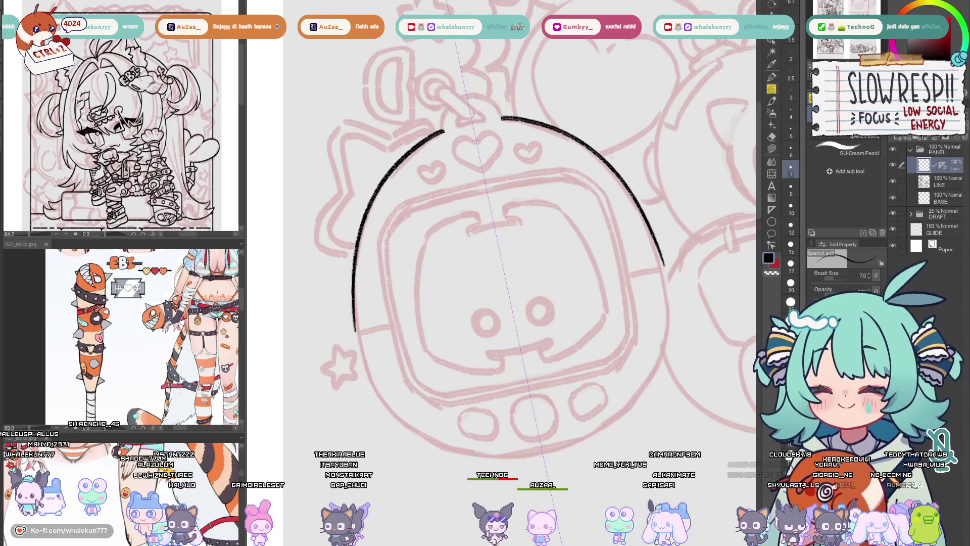
pyautogui.scroll(-3, 521, 228)
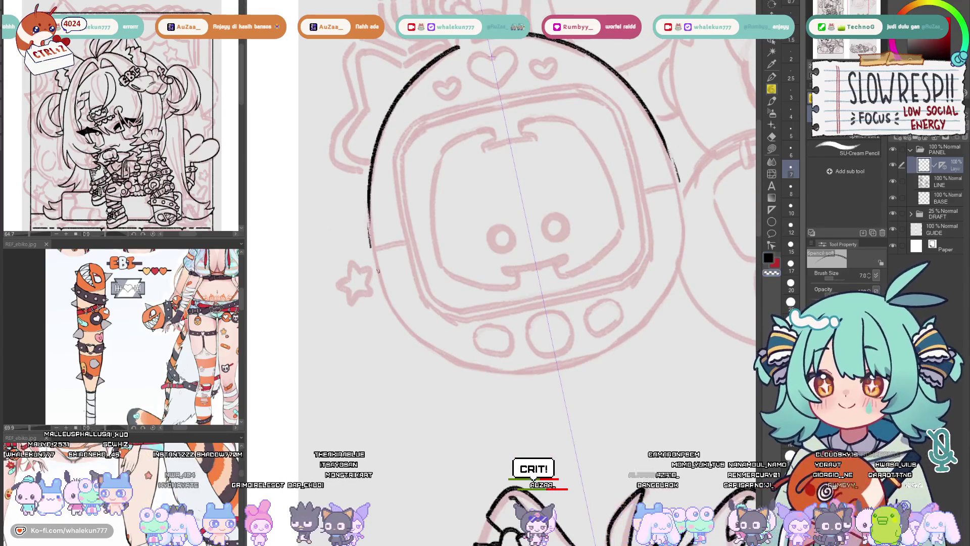
pyautogui.hotkey('ctrl', 'z')
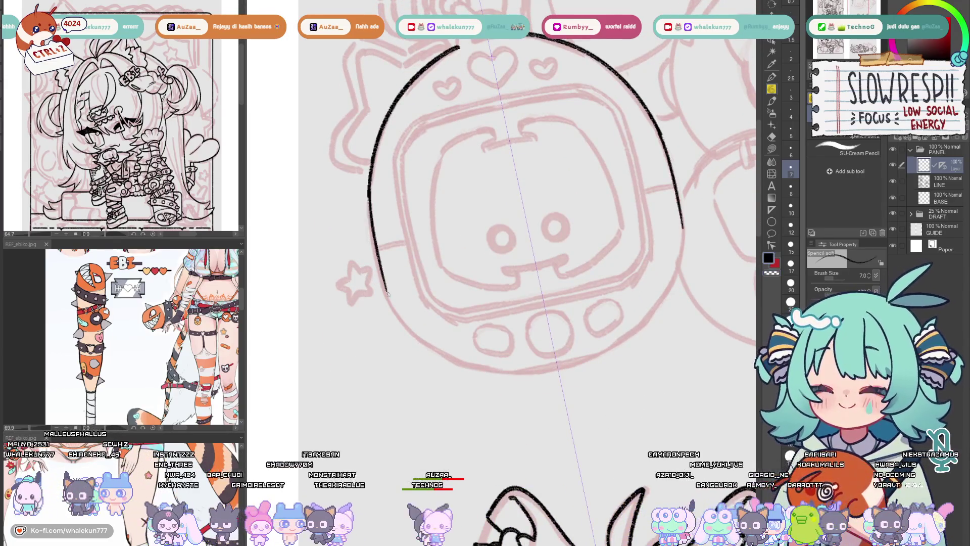
pyautogui.moveTo(368, 189); pyautogui.dragTo(404, 328)
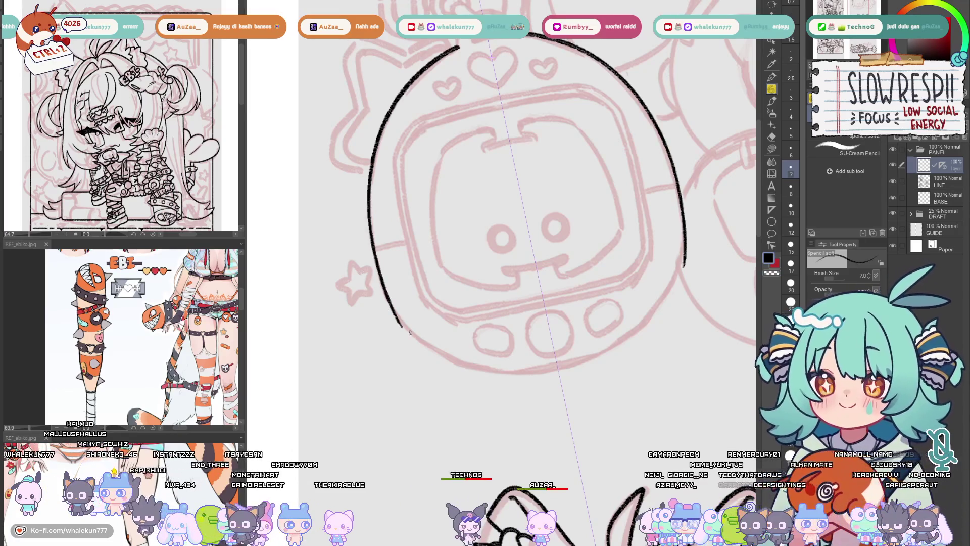
pyautogui.hscroll(3, 411, 332)
pyautogui.scroll(3, 609, 316)
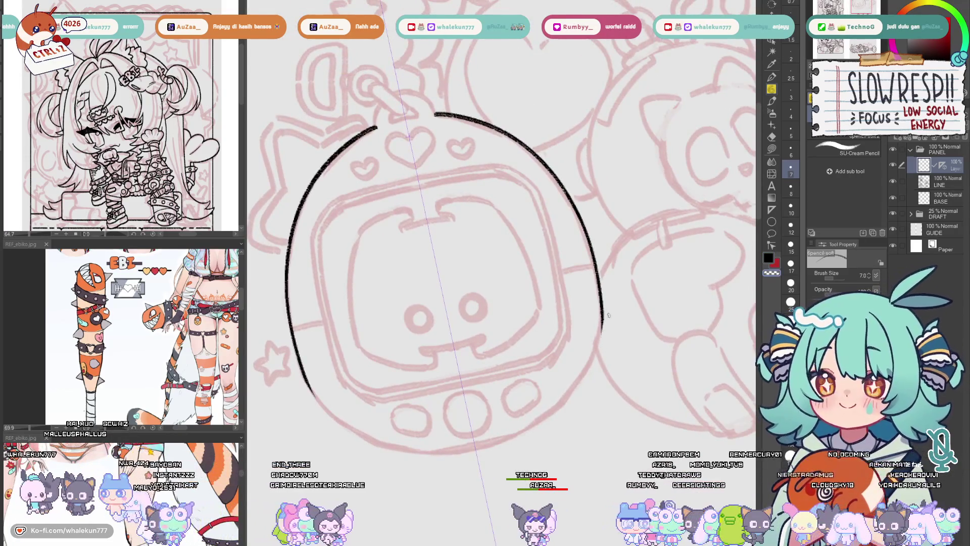
pyautogui.scroll(-3, 609, 315)
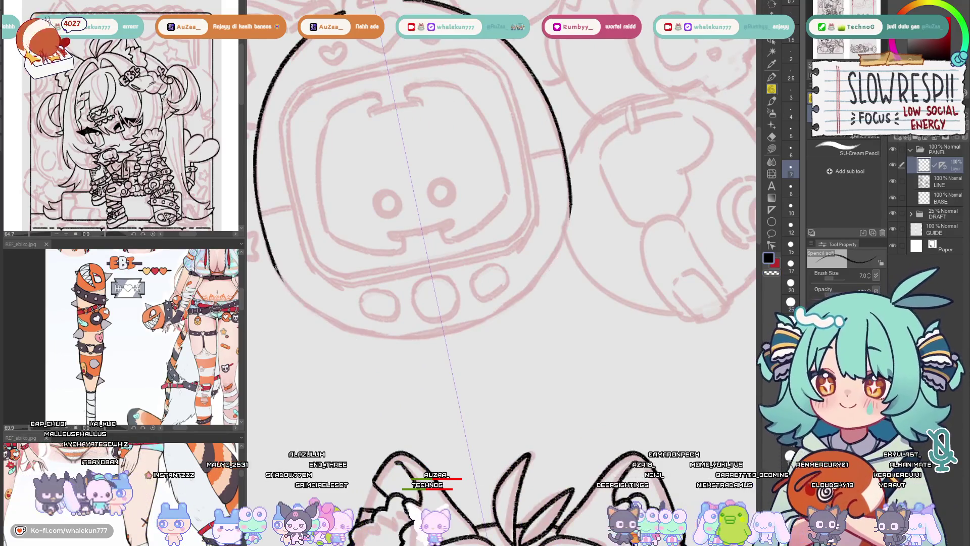
# Ink the outline's lower arc and close the gap at the bottom of the oval.
pyautogui.moveTo(278, 270)
pyautogui.mouseDown()
pyautogui.moveTo(376, 338)
pyautogui.moveTo(310, 309)
pyautogui.moveTo(403, 342)
pyautogui.moveTo(418, 332)
pyautogui.moveTo(316, 299)
pyautogui.moveTo(425, 342)
pyautogui.mouseUp()
pyautogui.hotkey('ctrl', 'z')
pyautogui.hotkey('ctrl', 'z')
pyautogui.hotkey('ctrl', 'z')
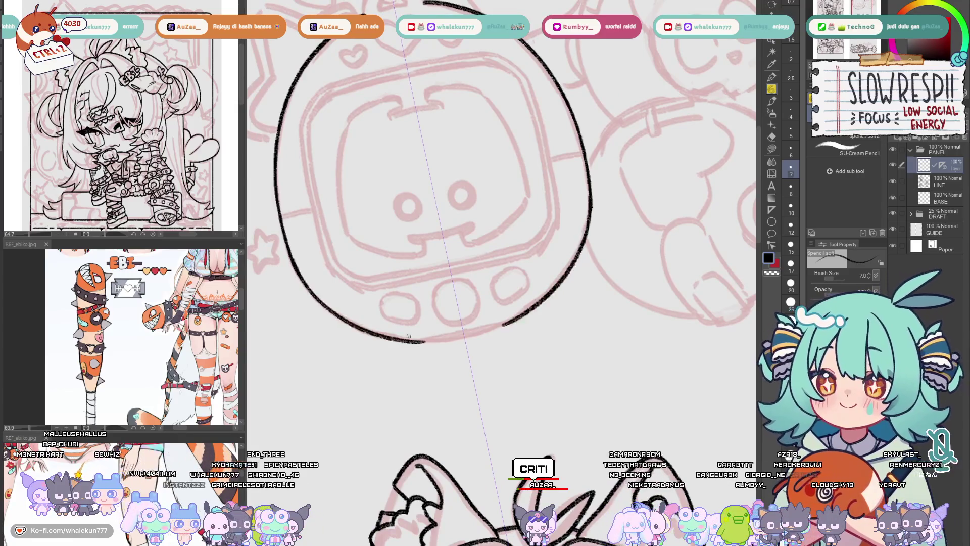
pyautogui.hotkey('ctrl', 'z')
pyautogui.moveTo(292, 258)
pyautogui.mouseDown()
pyautogui.moveTo(427, 343)
pyautogui.moveTo(427, 323)
pyautogui.moveTo(410, 328)
pyautogui.mouseUp()
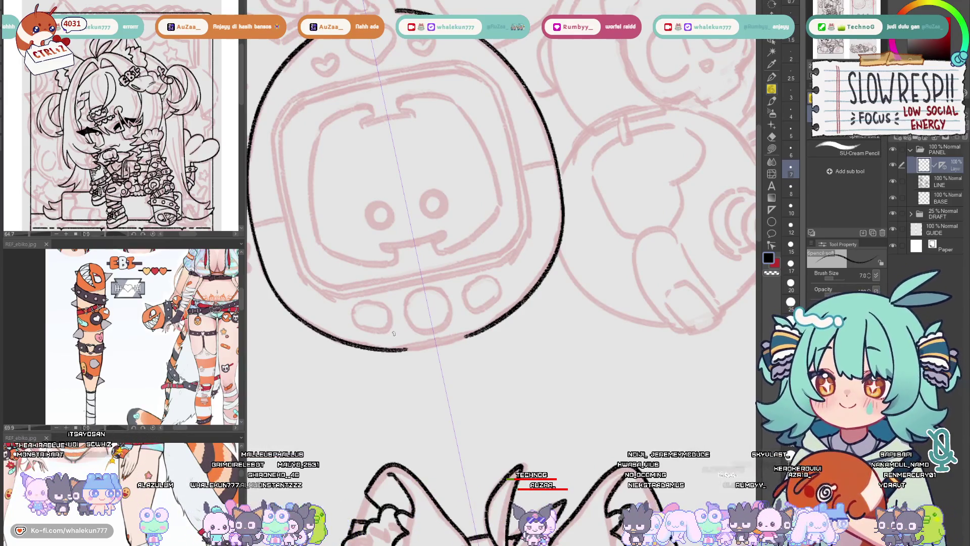
pyautogui.moveTo(348, 309); pyautogui.dragTo(321, 289)
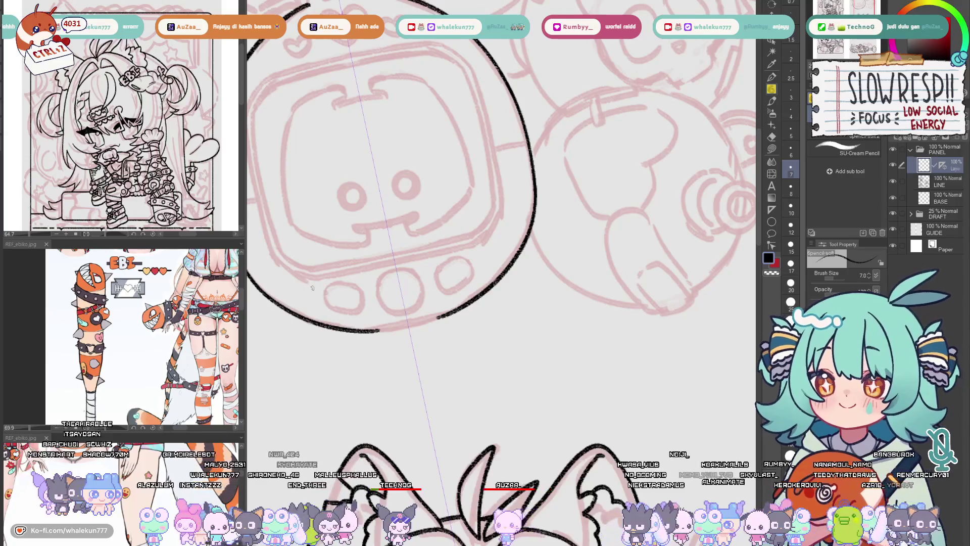
pyautogui.moveTo(353, 331); pyautogui.dragTo(433, 319)
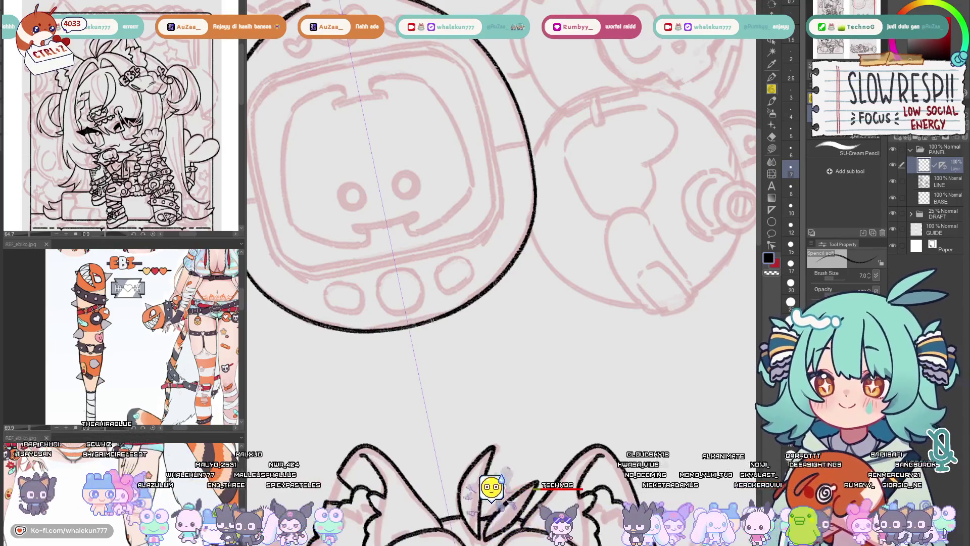
pyautogui.hotkey('ctrl', 'z')
pyautogui.hotkey('ctrl', 'y')
pyautogui.hotkey('ctrl', 'z')
pyautogui.hotkey('ctrl', 'y')
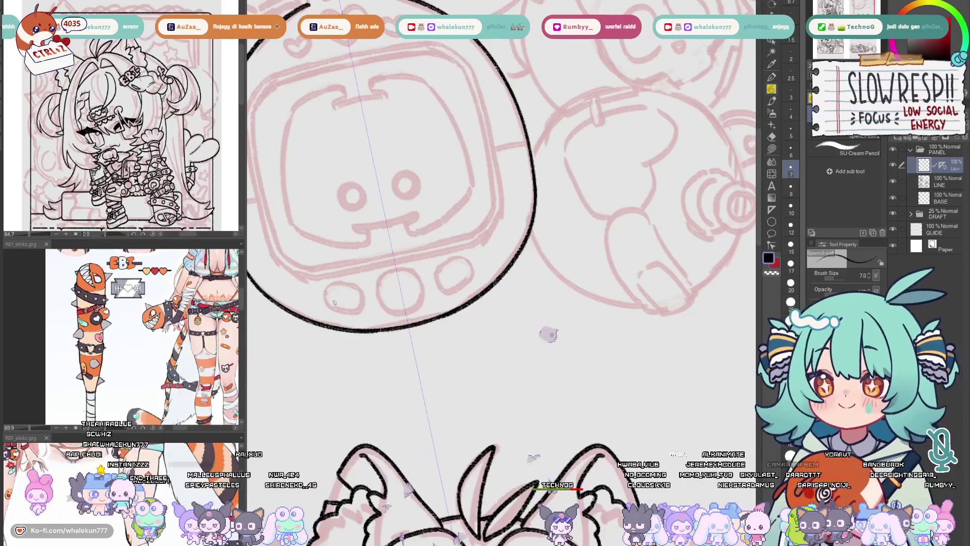
# Recentre on the oval and ink three mirrored hearts across its top.
pyautogui.moveTo(560, 373)
pyautogui.mouseDown()
pyautogui.moveTo(552, 346)
pyautogui.moveTo(511, 356)
pyautogui.moveTo(528, 371)
pyautogui.mouseUp()
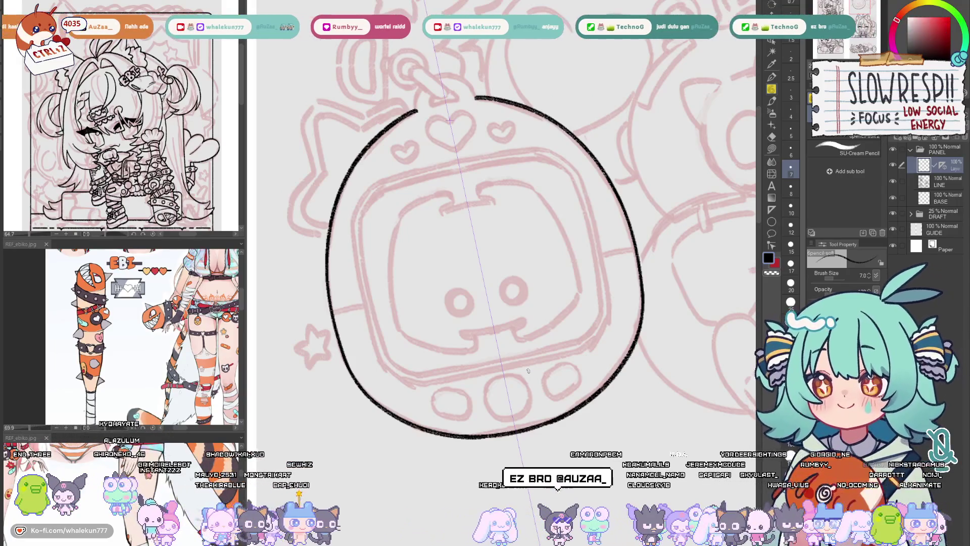
pyautogui.scroll(2, 528, 372)
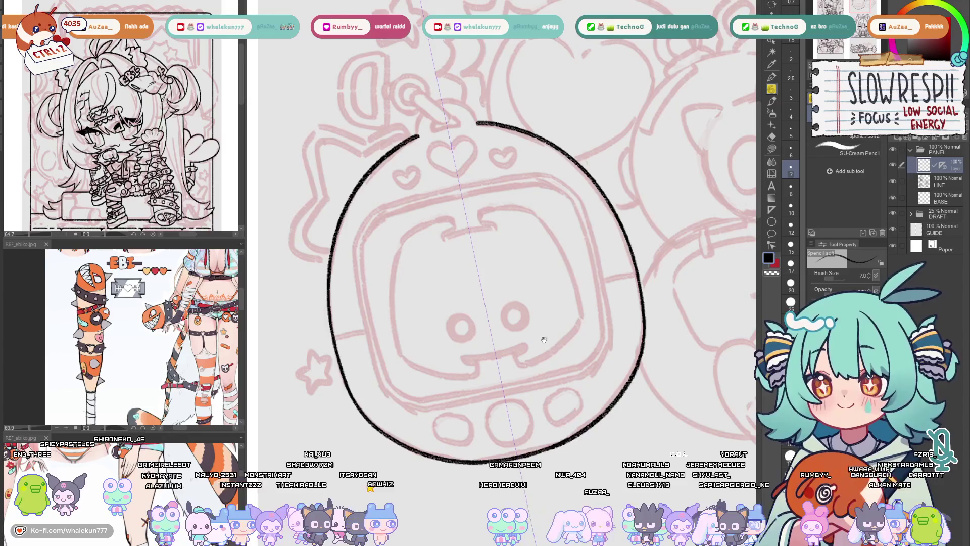
pyautogui.scroll(2, 544, 339)
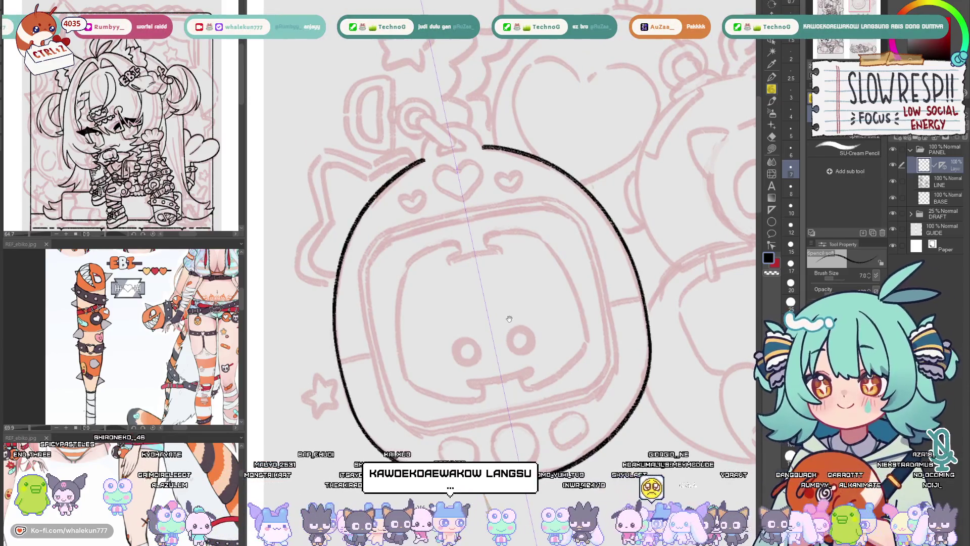
pyautogui.moveTo(509, 318); pyautogui.dragTo(540, 321)
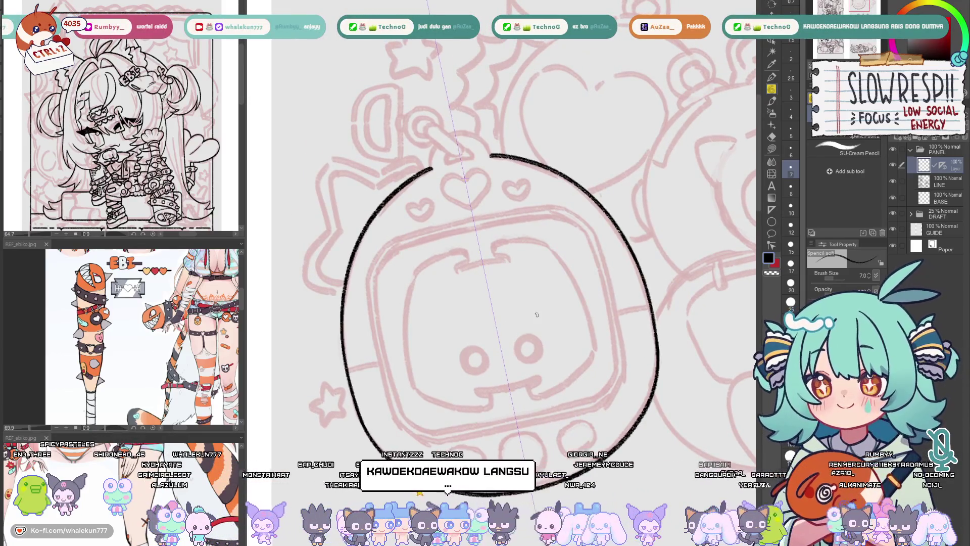
pyautogui.scroll(7, 536, 314)
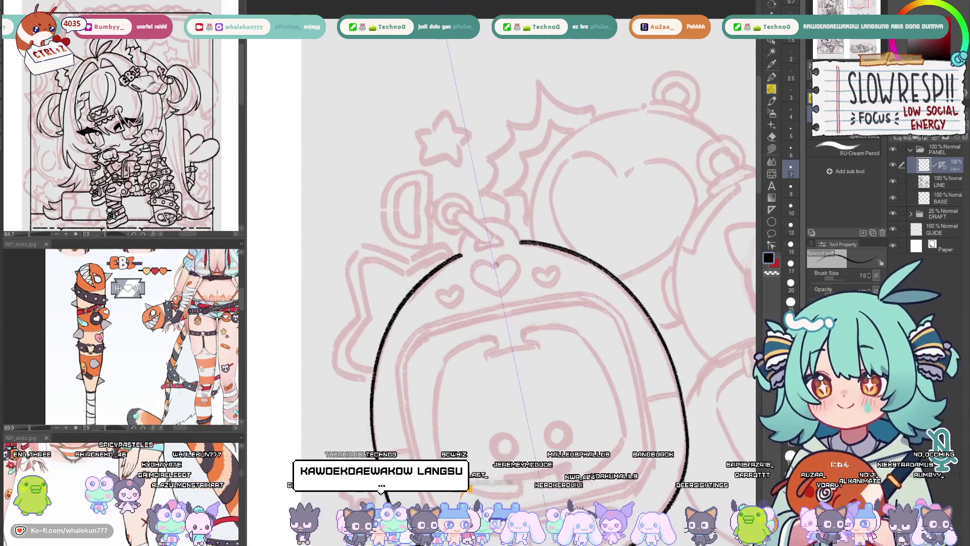
pyautogui.moveTo(495, 263)
pyautogui.mouseDown()
pyautogui.moveTo(515, 267)
pyautogui.moveTo(500, 291)
pyautogui.moveTo(531, 270)
pyautogui.moveTo(545, 287)
pyautogui.moveTo(557, 265)
pyautogui.moveTo(545, 271)
pyautogui.mouseUp()
# Zoom in above the hearts and ink a mirrored keyring loop, redrawing it smaller until it joins the body.
pyautogui.scroll(2, 552, 269)
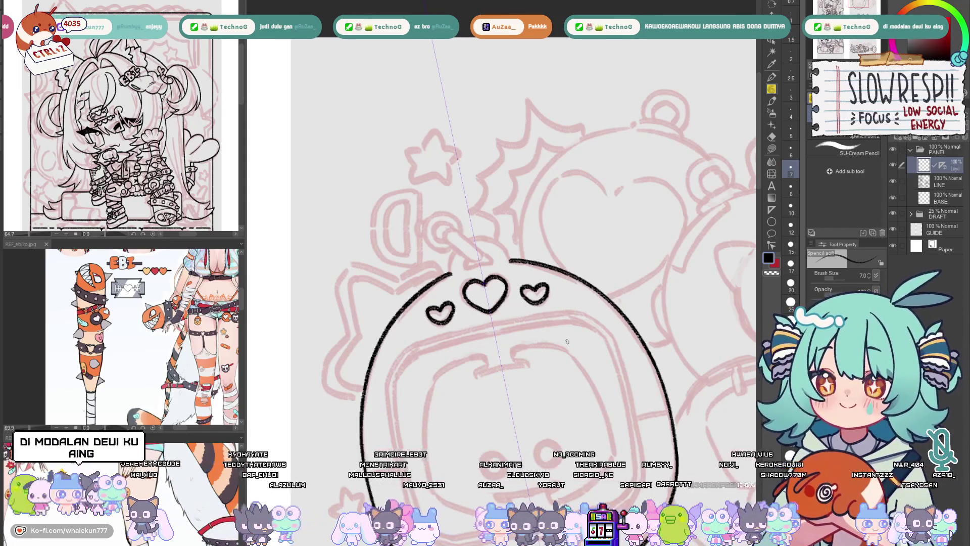
pyautogui.scroll(3, 499, 330)
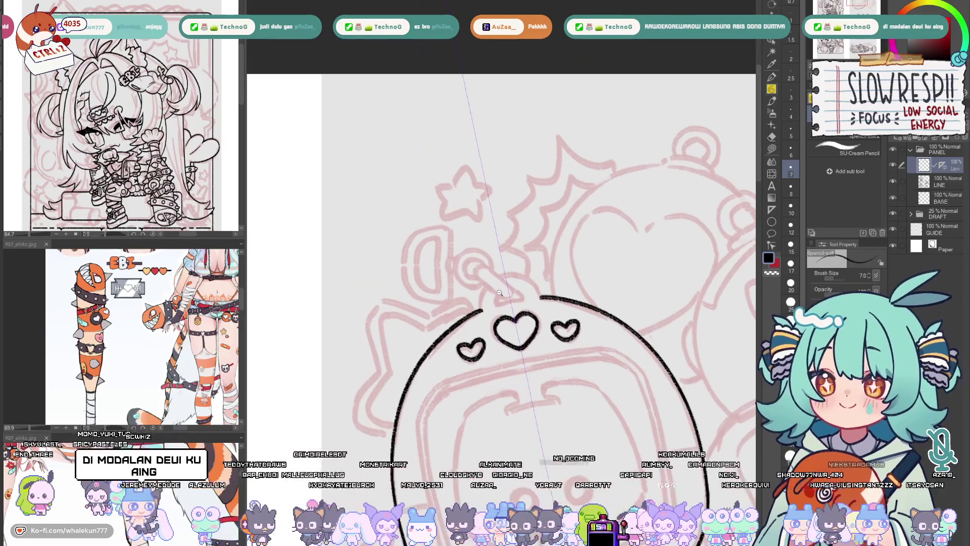
pyautogui.moveTo(556, 313)
pyautogui.mouseDown()
pyautogui.moveTo(495, 324)
pyautogui.moveTo(556, 311)
pyautogui.mouseUp()
pyautogui.hotkey('ctrl', 'z')
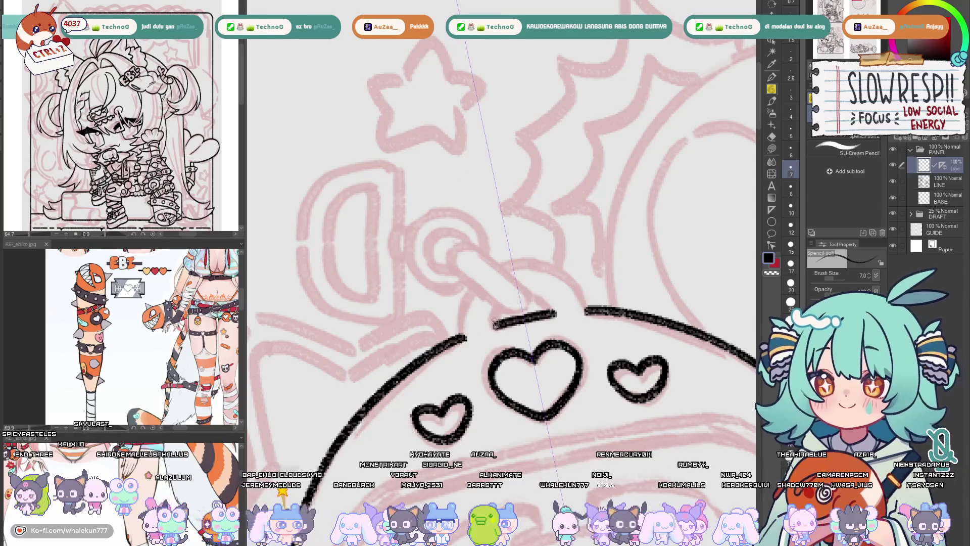
pyautogui.moveTo(492, 326)
pyautogui.mouseDown()
pyautogui.moveTo(501, 299)
pyautogui.moveTo(556, 311)
pyautogui.mouseUp()
pyautogui.moveTo(514, 263)
pyautogui.mouseDown()
pyautogui.moveTo(476, 286)
pyautogui.moveTo(452, 335)
pyautogui.mouseUp()
pyautogui.hotkey('ctrl', 'z')
pyautogui.moveTo(511, 262)
pyautogui.mouseDown()
pyautogui.moveTo(473, 288)
pyautogui.moveTo(462, 336)
pyautogui.moveTo(489, 331)
pyautogui.mouseUp()
pyautogui.scroll(-1, 532, 306)
pyautogui.scroll(-2, 532, 307)
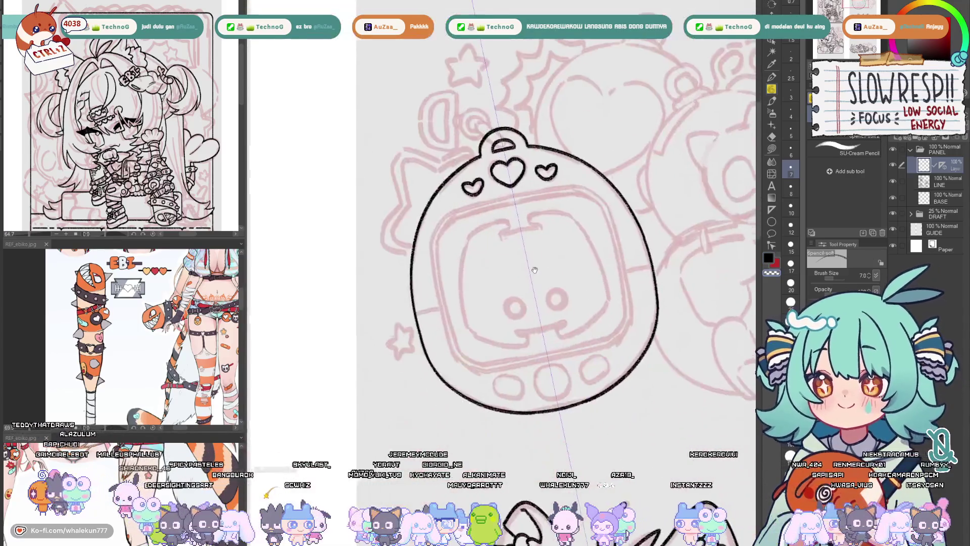
pyautogui.scroll(1, 552, 227)
# Ink the mirrored inner line down both sides of the device body, retrying until it sits right.
pyautogui.moveTo(398, 206)
pyautogui.mouseDown()
pyautogui.moveTo(381, 222)
pyautogui.moveTo(372, 263)
pyautogui.moveTo(401, 406)
pyautogui.mouseUp()
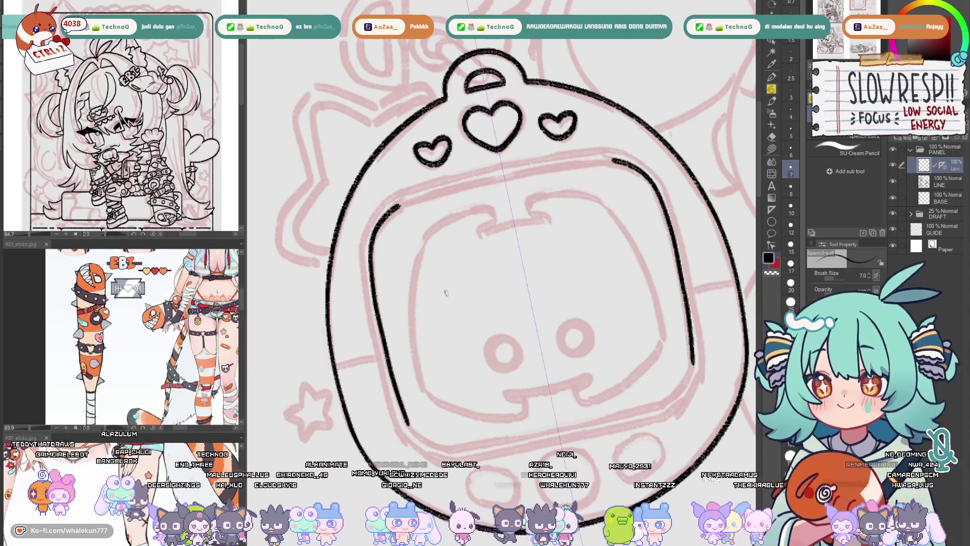
pyautogui.scroll(-1, 548, 279)
pyautogui.scroll(1, 547, 279)
pyautogui.hotkey('ctrl', 'z')
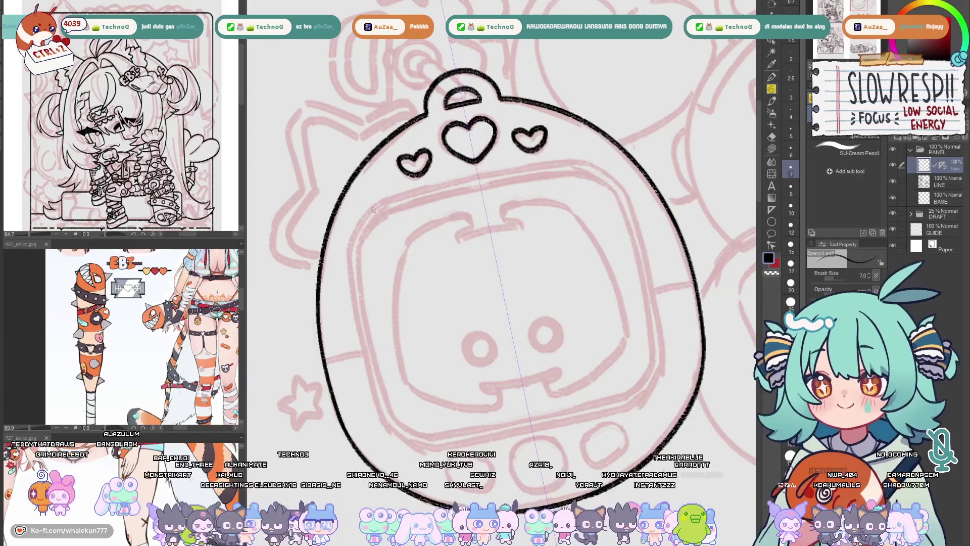
pyautogui.moveTo(373, 206)
pyautogui.mouseDown()
pyautogui.moveTo(349, 260)
pyautogui.moveTo(386, 418)
pyautogui.mouseUp()
pyautogui.hotkey('ctrl', 'z')
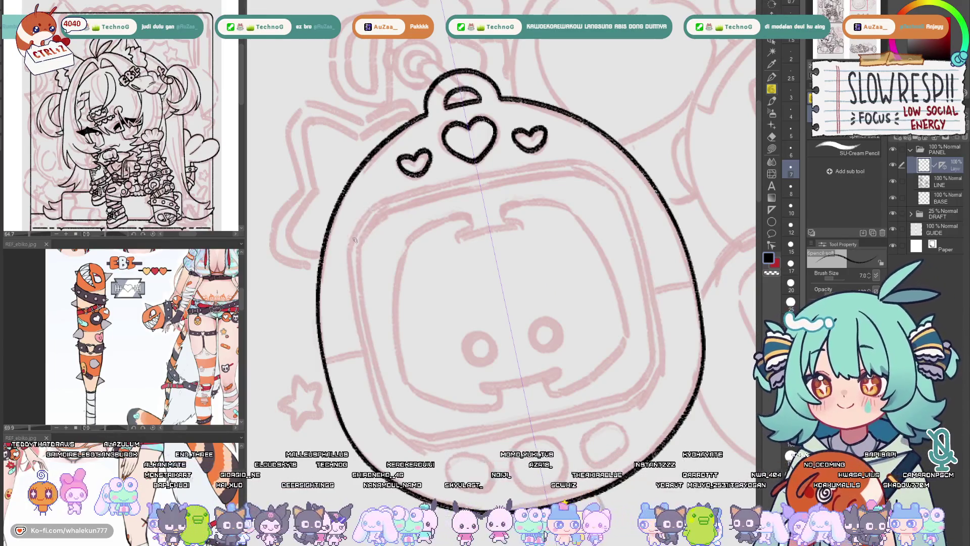
pyautogui.moveTo(350, 237); pyautogui.dragTo(388, 424)
pyautogui.hotkey('ctrl', 'z')
pyautogui.hotkey('ctrl', 'z')
pyautogui.hotkey('ctrl', 'z')
pyautogui.moveTo(349, 253); pyautogui.dragTo(390, 433)
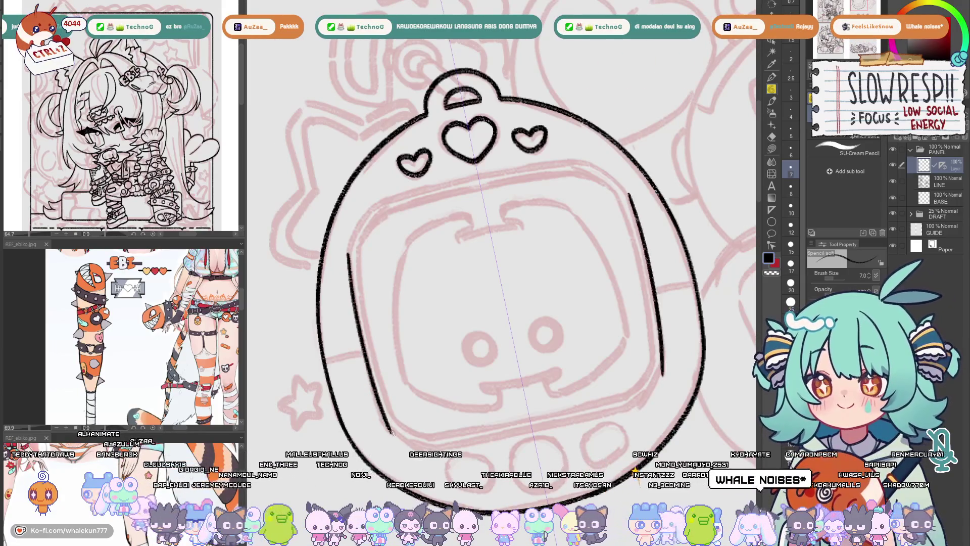
pyautogui.hotkey('ctrl', 'z')
pyautogui.moveTo(349, 250); pyautogui.dragTo(390, 426)
# Curve the inner line across the device's top and darken it with a short stroke.
pyautogui.moveTo(349, 245); pyautogui.dragTo(378, 358)
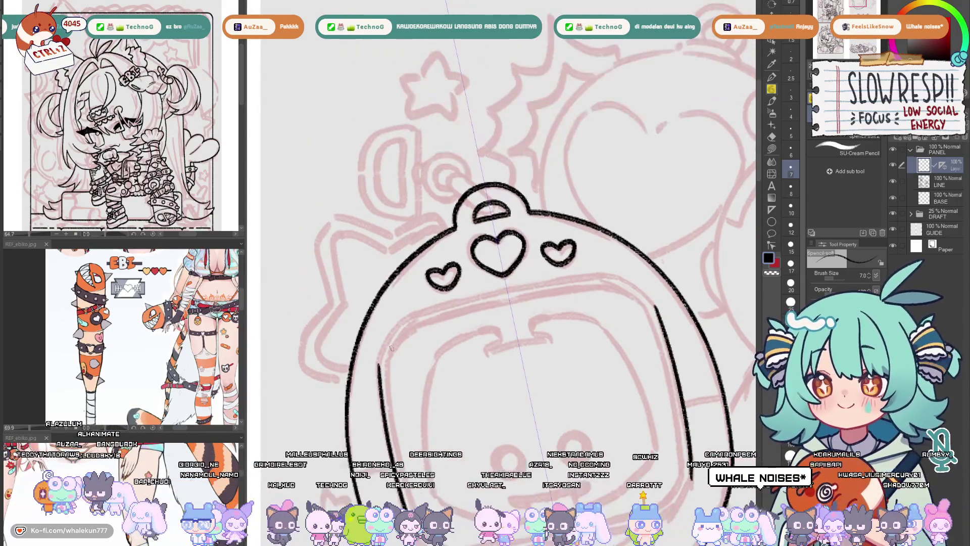
pyautogui.moveTo(412, 313)
pyautogui.mouseDown()
pyautogui.moveTo(379, 378)
pyautogui.moveTo(408, 316)
pyautogui.moveTo(383, 376)
pyautogui.moveTo(399, 328)
pyautogui.moveTo(382, 377)
pyautogui.moveTo(380, 357)
pyautogui.moveTo(380, 381)
pyautogui.mouseUp()
pyautogui.hotkey('ctrl', 'z')
pyautogui.hotkey('ctrl', 'z')
pyautogui.hotkey('ctrl', 'z')
pyautogui.hotkey('ctrl', 'z')
pyautogui.hotkey('ctrl', 'z')
pyautogui.hotkey('ctrl', 'z')
pyautogui.hotkey('ctrl', 'z')
pyautogui.moveTo(411, 314)
pyautogui.mouseDown()
pyautogui.moveTo(380, 384)
pyautogui.moveTo(412, 373)
pyautogui.mouseUp()
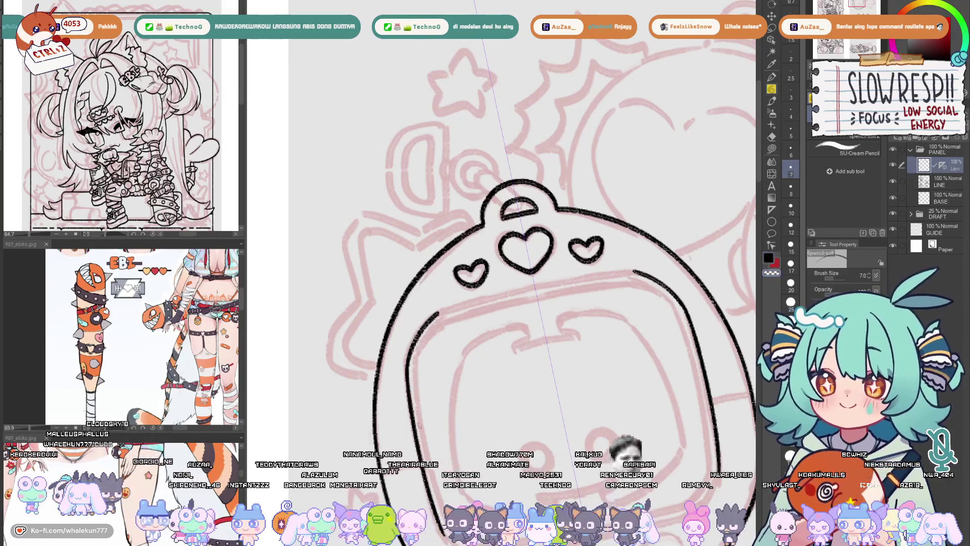
pyautogui.moveTo(479, 330)
pyautogui.mouseDown()
pyautogui.moveTo(481, 360)
pyautogui.moveTo(504, 341)
pyautogui.moveTo(662, 280)
pyautogui.mouseUp()
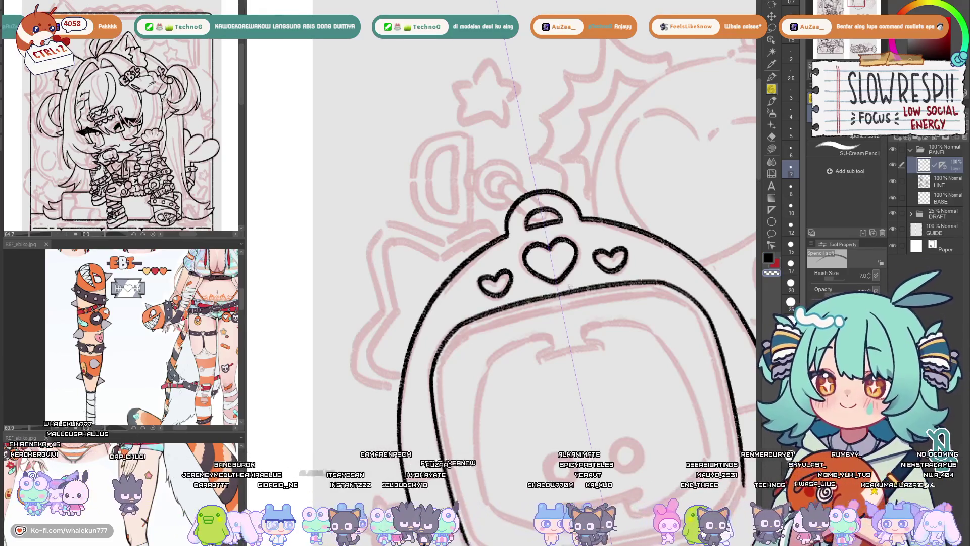
pyautogui.moveTo(545, 296); pyautogui.dragTo(574, 291)
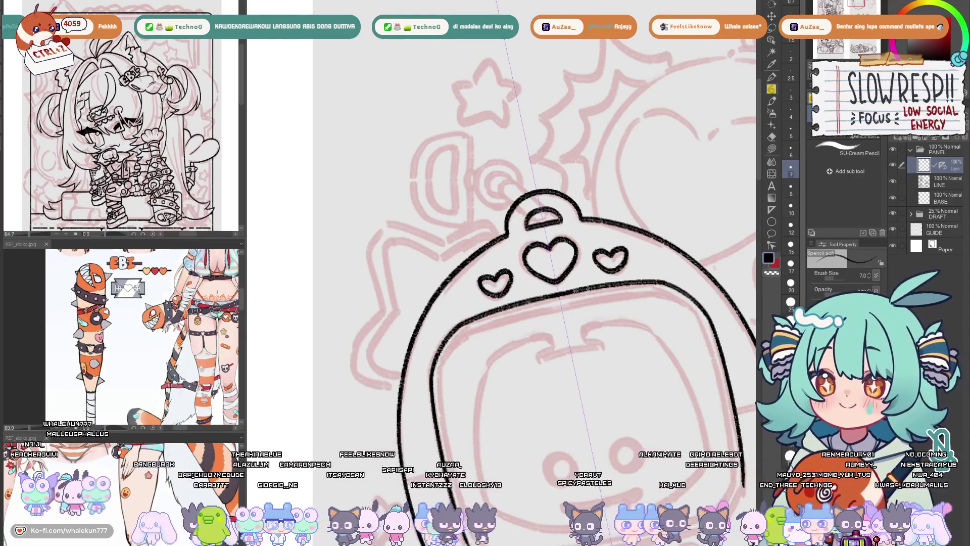
pyautogui.moveTo(553, 335); pyautogui.dragTo(548, 306)
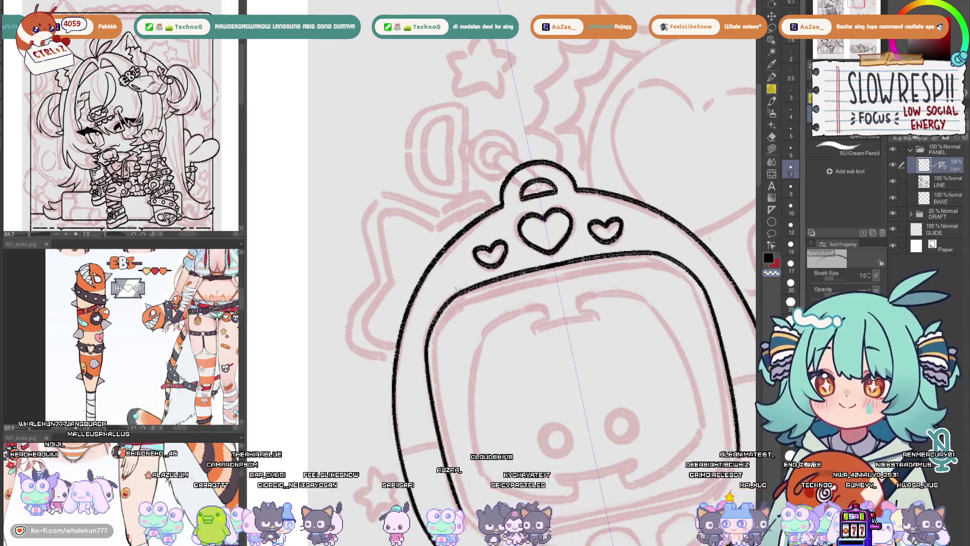
# Rotate the canvas sideways and try inner outline strokes with the pencil, undoing each attempt.
pyautogui.scroll(-2, 452, 298)
pyautogui.scroll(2, 624, 240)
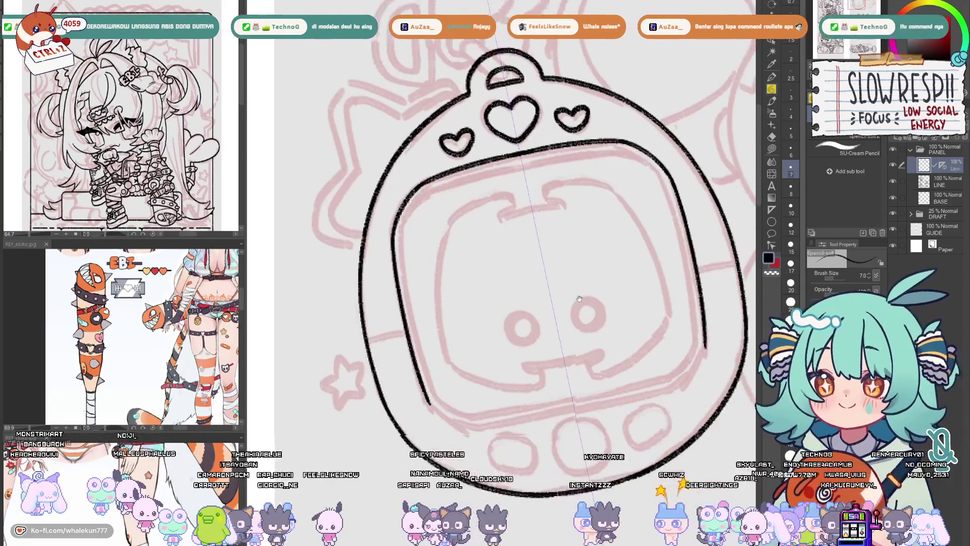
pyautogui.moveTo(624, 240)
pyautogui.mouseDown()
pyautogui.moveTo(620, 275)
pyautogui.moveTo(554, 378)
pyautogui.moveTo(643, 461)
pyautogui.mouseUp()
pyautogui.press('p')
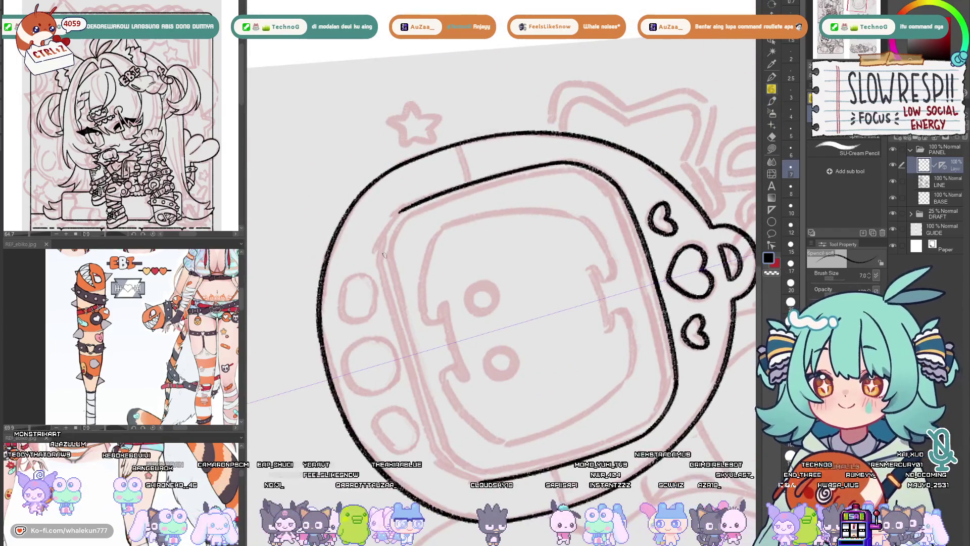
pyautogui.moveTo(383, 230); pyautogui.dragTo(387, 318)
pyautogui.hotkey('ctrl', 'z')
pyautogui.moveTo(380, 238); pyautogui.dragTo(389, 323)
pyautogui.hotkey('ctrl', 'z')
pyautogui.moveTo(379, 262)
pyautogui.mouseDown()
pyautogui.moveTo(429, 436)
pyautogui.moveTo(414, 392)
pyautogui.mouseUp()
pyautogui.hotkey('ctrl', 'z')
pyautogui.hotkey('ctrl', 'z')
pyautogui.hotkey('ctrl', 'z')
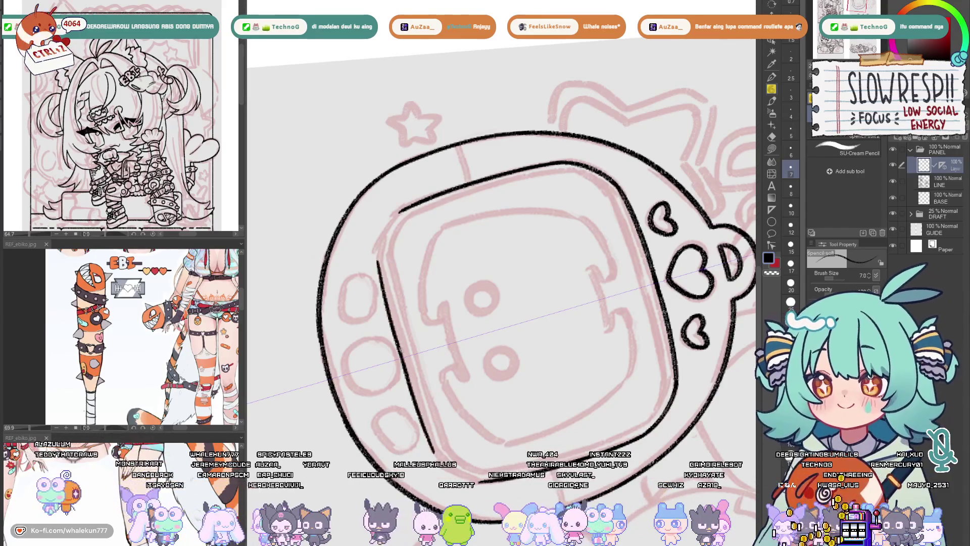
# Mirror the view to check the lines, then try and undo an inner corner curve.
pyautogui.moveTo(398, 270)
pyautogui.mouseDown()
pyautogui.moveTo(407, 308)
pyautogui.moveTo(437, 328)
pyautogui.mouseUp()
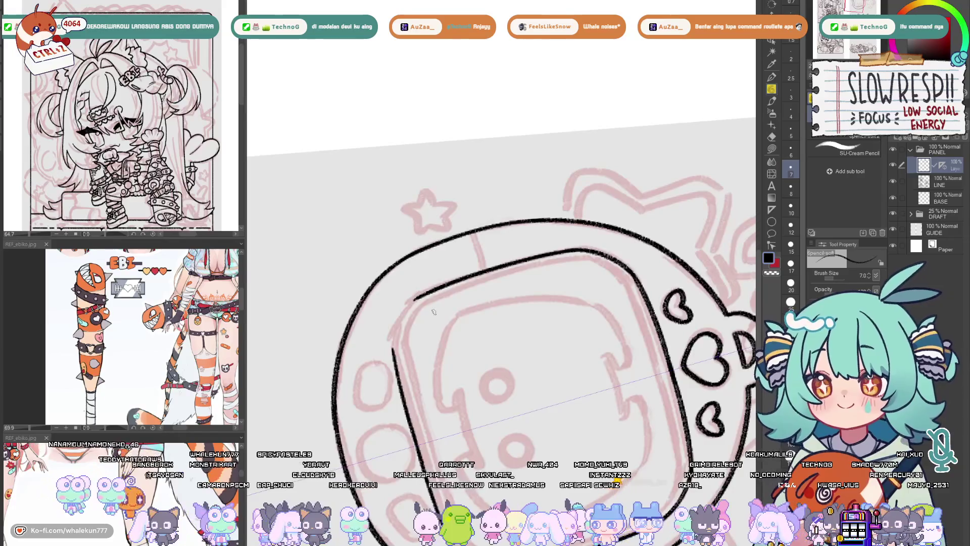
pyautogui.moveTo(431, 293); pyautogui.dragTo(443, 282)
pyautogui.press('h')
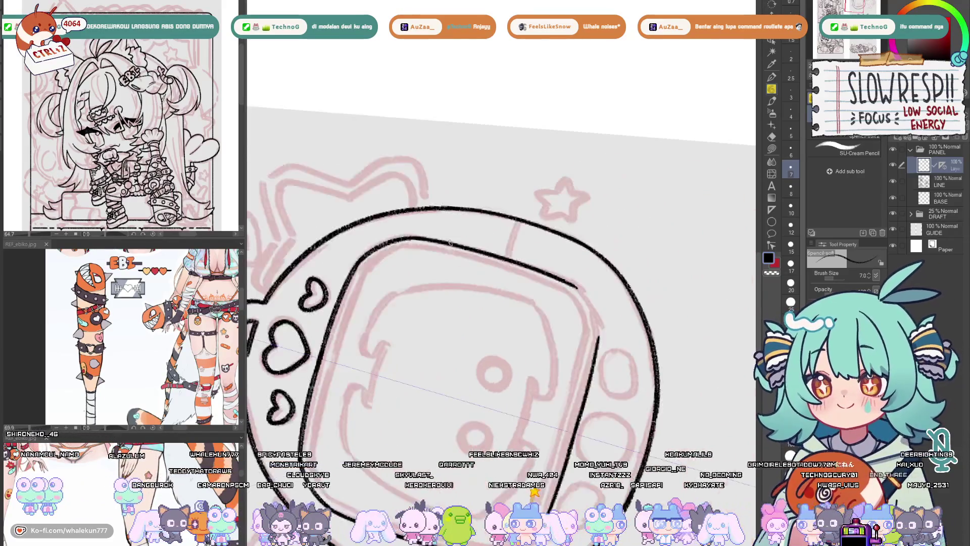
pyautogui.press('h')
pyautogui.moveTo(433, 283); pyautogui.dragTo(411, 331)
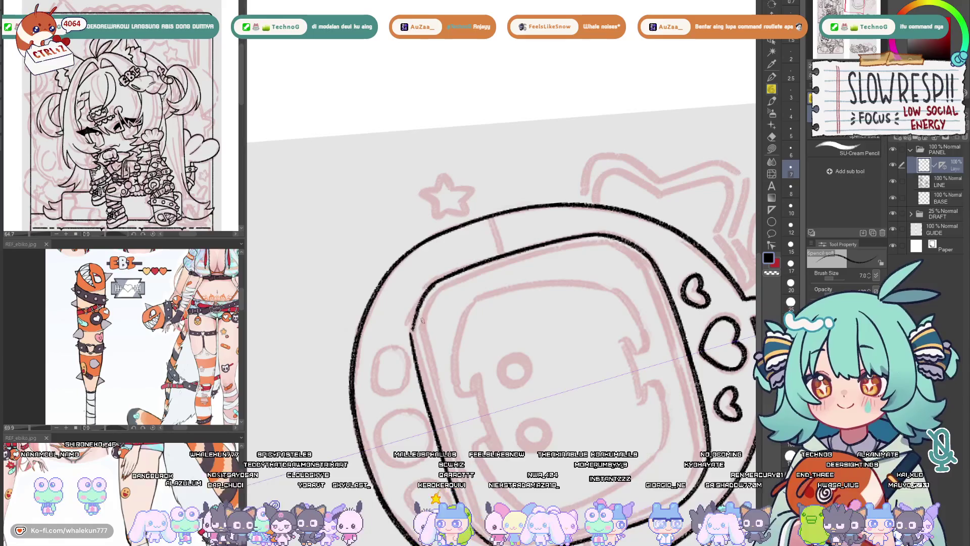
pyautogui.hotkey('ctrl', 'z')
pyautogui.moveTo(439, 279); pyautogui.dragTo(412, 349)
pyautogui.hotkey('ctrl', 'z')
pyautogui.hotkey('ctrl', 'z')
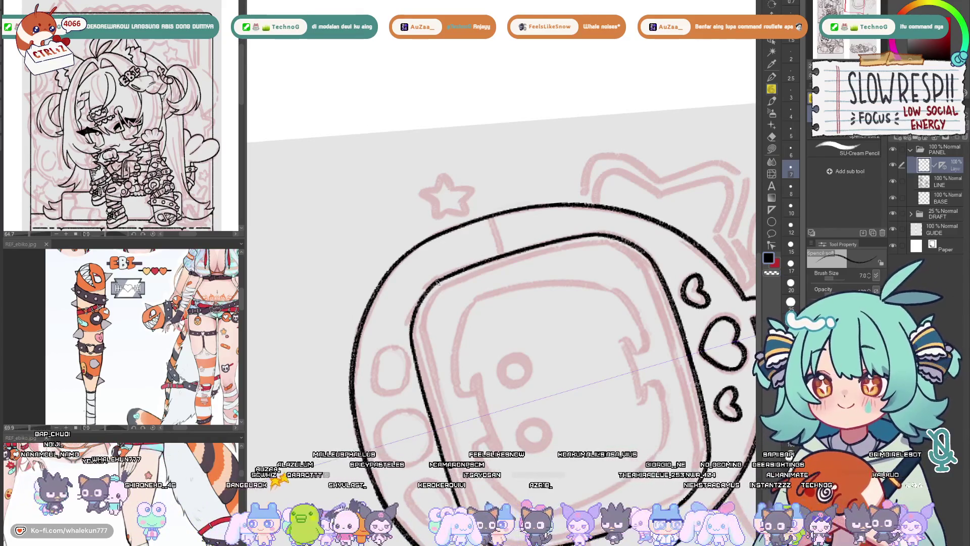
# Flip the view and rotate the canvas so the device stands upright, zoomed in.
pyautogui.moveTo(447, 277); pyautogui.dragTo(425, 303)
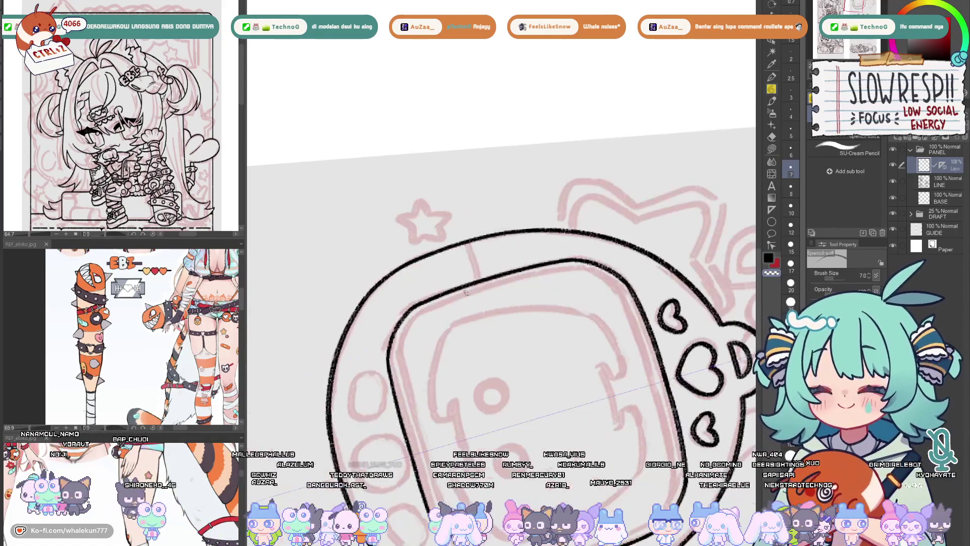
pyautogui.press('h')
pyautogui.press('h')
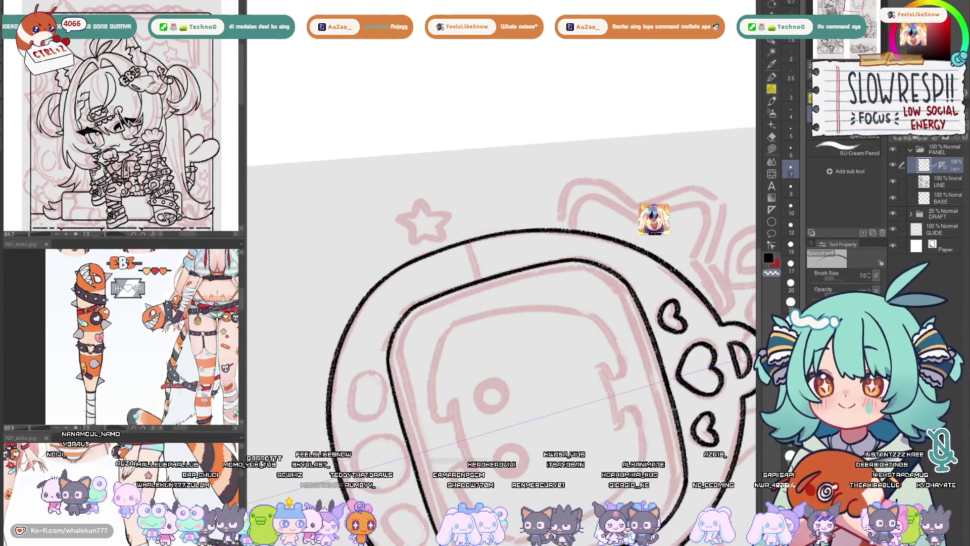
pyautogui.hotkey('ctrl', 'Right')
pyautogui.scroll(2, 475, 278)
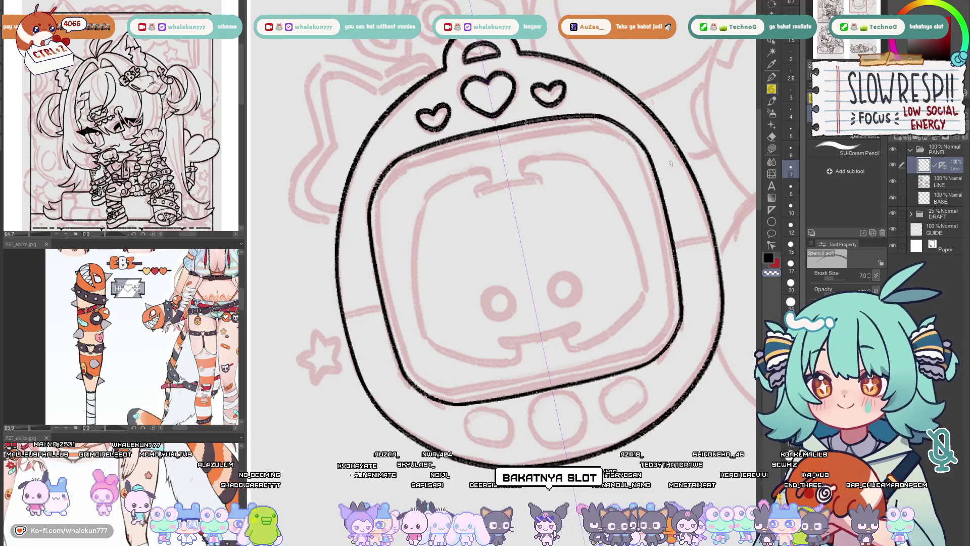
# Ink the mirrored inner frame lines in the upper corners, along the top edge and down both screen sides.
pyautogui.moveTo(401, 169)
pyautogui.mouseDown()
pyautogui.moveTo(470, 149)
pyautogui.moveTo(445, 202)
pyautogui.mouseUp()
pyautogui.hotkey('ctrl', 'z')
pyautogui.moveTo(471, 148)
pyautogui.mouseDown()
pyautogui.moveTo(448, 183)
pyautogui.moveTo(469, 256)
pyautogui.moveTo(513, 210)
pyautogui.moveTo(586, 187)
pyautogui.mouseUp()
pyautogui.moveTo(480, 256)
pyautogui.mouseDown()
pyautogui.moveTo(474, 191)
pyautogui.moveTo(461, 193)
pyautogui.moveTo(464, 248)
pyautogui.moveTo(502, 367)
pyautogui.mouseUp()
pyautogui.moveTo(505, 330); pyautogui.dragTo(454, 243)
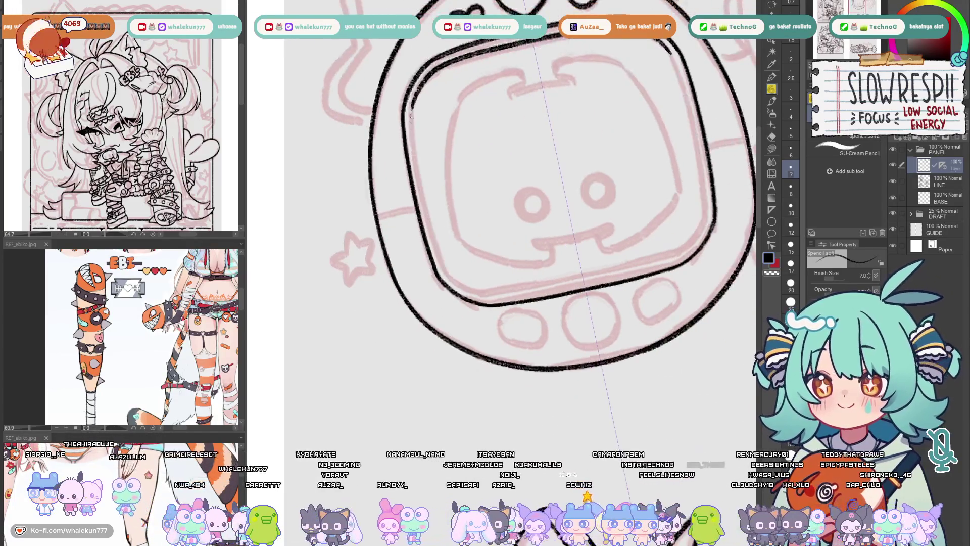
pyautogui.moveTo(412, 102); pyautogui.dragTo(445, 270)
# Ink the inner frame's bottom edge and right side, redrawing each until it fits.
pyautogui.moveTo(520, 270)
pyautogui.mouseDown()
pyautogui.moveTo(505, 226)
pyautogui.moveTo(506, 246)
pyautogui.moveTo(563, 232)
pyautogui.mouseUp()
pyautogui.hotkey('ctrl', 'z')
pyautogui.moveTo(471, 251); pyautogui.dragTo(563, 234)
pyautogui.hotkey('ctrl', 'z')
pyautogui.moveTo(467, 251)
pyautogui.mouseDown()
pyautogui.moveTo(604, 230)
pyautogui.moveTo(553, 260)
pyautogui.mouseUp()
pyautogui.moveTo(635, 196); pyautogui.dragTo(620, 235)
pyautogui.hotkey('ctrl', 'z')
pyautogui.moveTo(635, 196)
pyautogui.mouseDown()
pyautogui.moveTo(606, 246)
pyautogui.moveTo(634, 217)
pyautogui.moveTo(605, 246)
pyautogui.mouseUp()
pyautogui.hotkey('ctrl', 'z')
pyautogui.hotkey('ctrl', 'z')
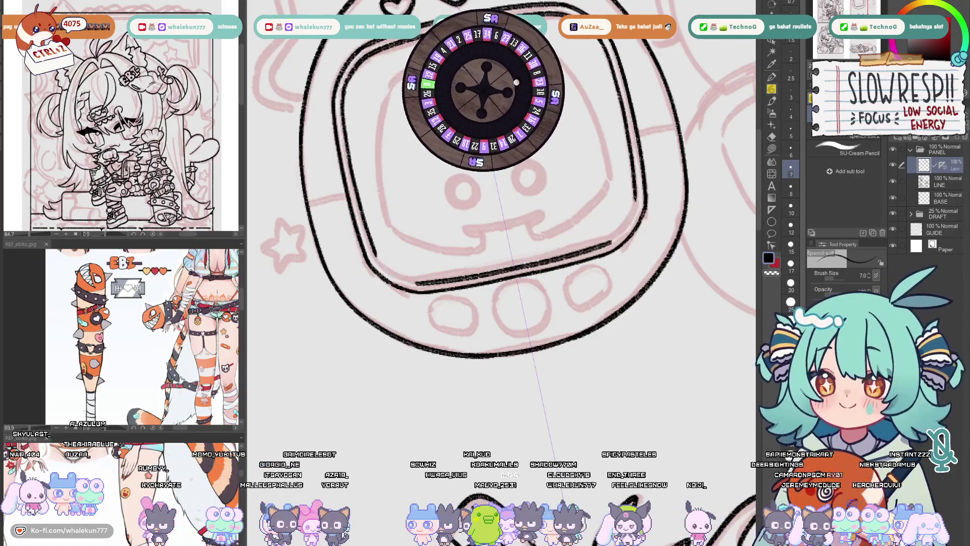
pyautogui.moveTo(635, 196)
pyautogui.mouseDown()
pyautogui.moveTo(629, 225)
pyautogui.moveTo(605, 247)
pyautogui.moveTo(618, 253)
pyautogui.mouseUp()
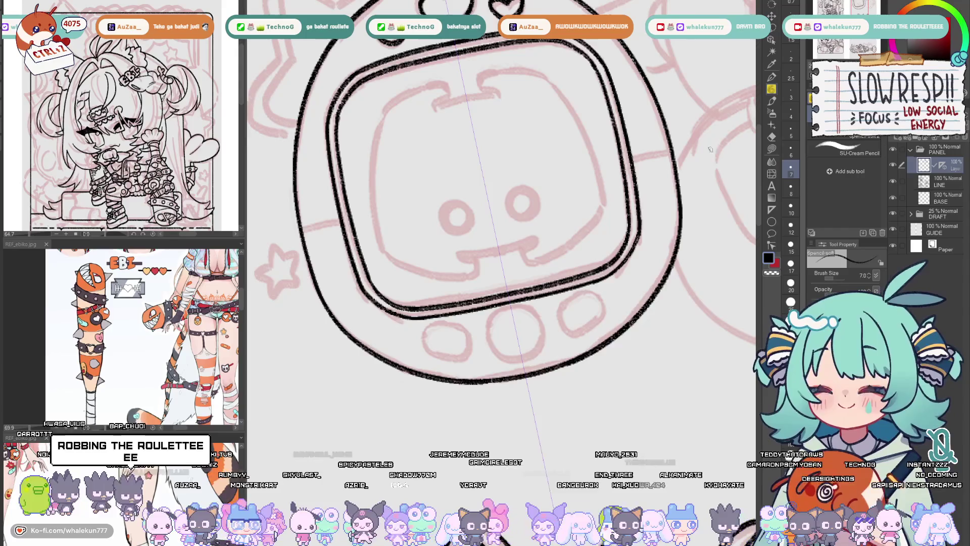
# Zoom in and draw curved mirrored strokes down the screen's inner left and right sides, undoing the retries.
pyautogui.scroll(2, 710, 150)
pyautogui.scroll(2, 505, 228)
pyautogui.moveTo(388, 204); pyautogui.dragTo(381, 236)
pyautogui.moveTo(548, 169); pyautogui.dragTo(569, 197)
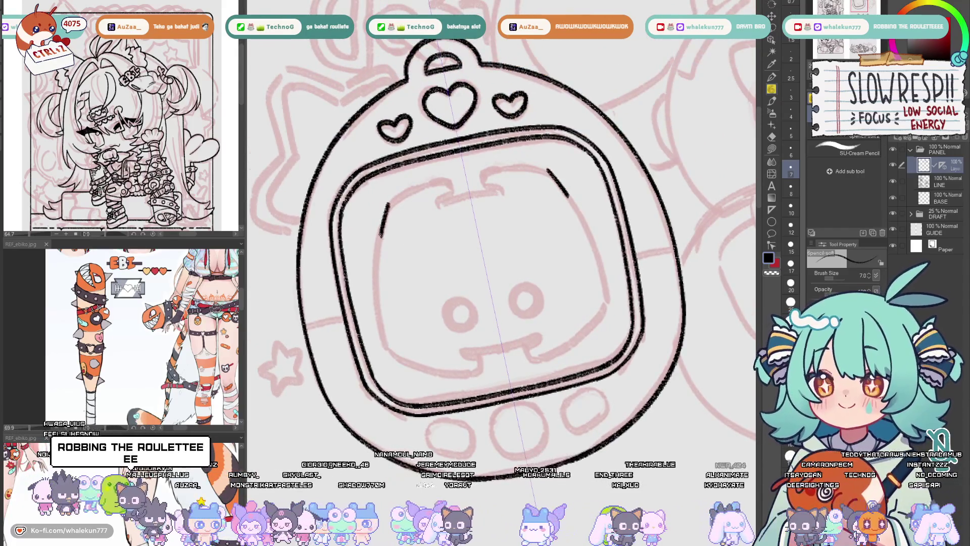
pyautogui.moveTo(383, 234); pyautogui.dragTo(377, 346)
pyautogui.hotkey('ctrl', 'z')
pyautogui.hotkey('ctrl', 'z')
pyautogui.moveTo(388, 215)
pyautogui.mouseDown()
pyautogui.moveTo(375, 353)
pyautogui.moveTo(385, 255)
pyautogui.moveTo(385, 349)
pyautogui.mouseUp()
pyautogui.hotkey('ctrl', 'z')
pyautogui.hotkey('ctrl', 'z')
pyautogui.hotkey('ctrl', 'z')
pyautogui.hotkey('ctrl', 'z')
pyautogui.hotkey('ctrl', 'z')
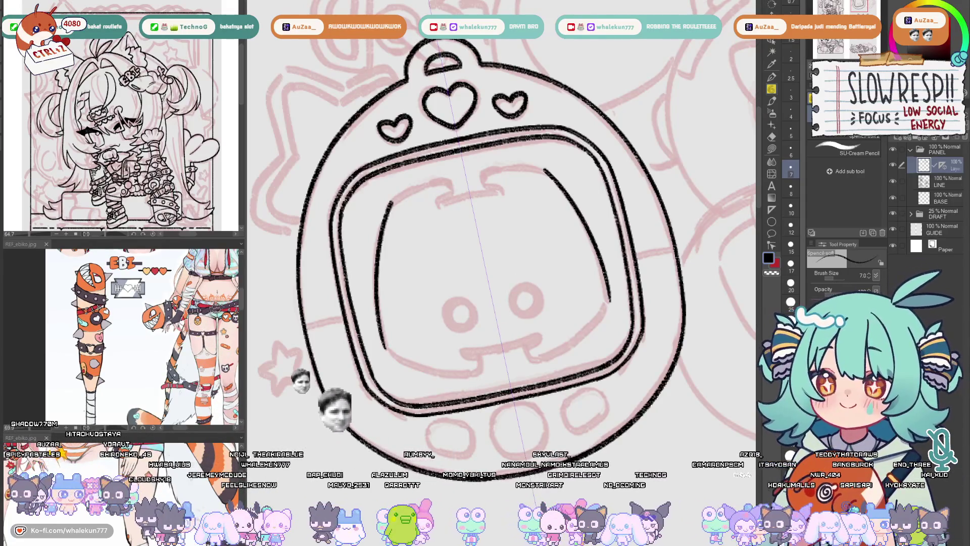
# Extend the left and right inner screen lines toward the top of the screen.
pyautogui.scroll(2, 582, 218)
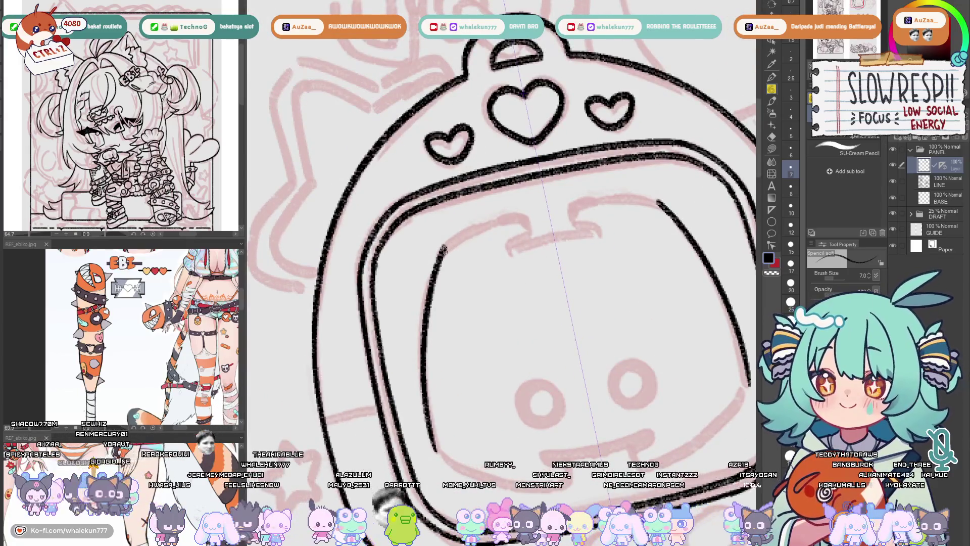
pyautogui.moveTo(652, 201); pyautogui.dragTo(598, 200)
pyautogui.moveTo(443, 247); pyautogui.dragTo(500, 223)
pyautogui.hotkey('ctrl', 'z')
pyautogui.hotkey('ctrl', 'z')
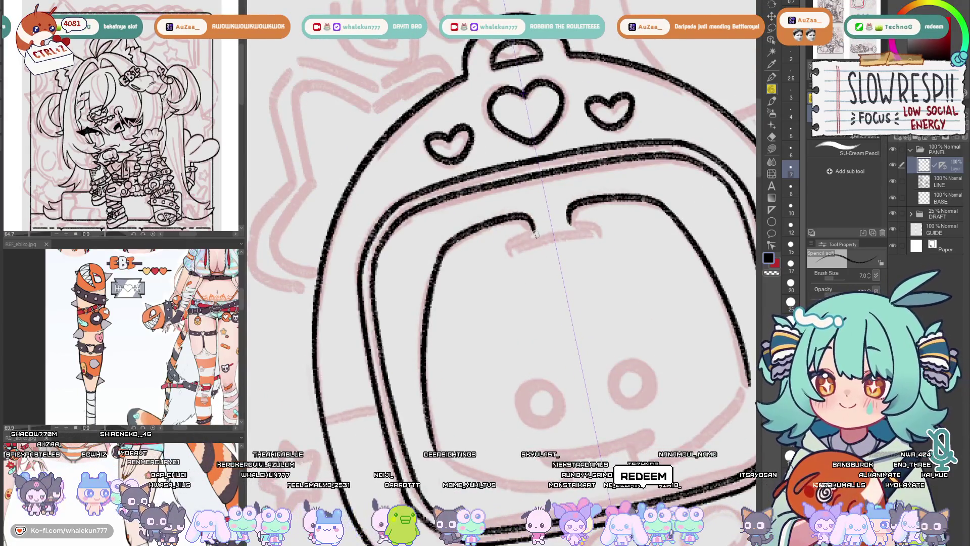
pyautogui.hotkey('ctrl', 'y')
pyautogui.hotkey('ctrl', 'y')
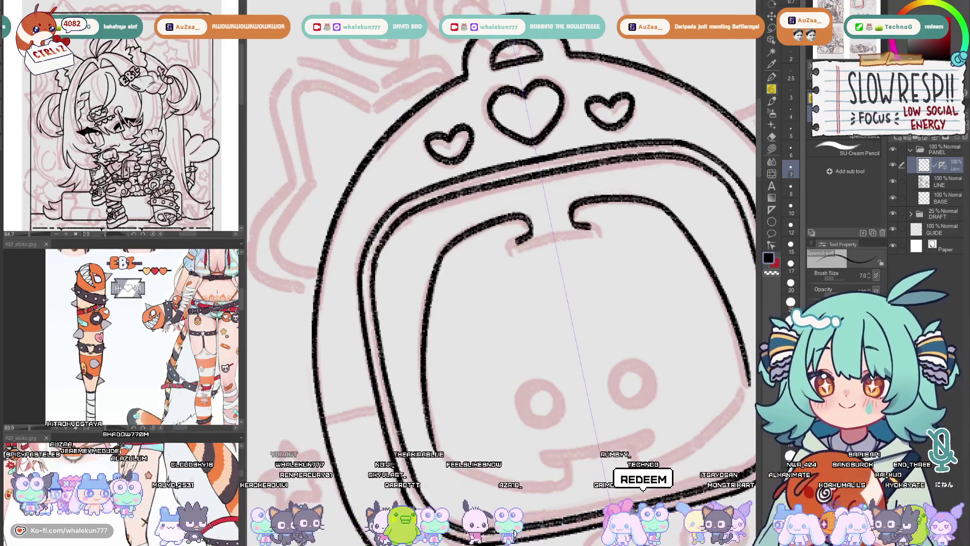
# Ink the hooked notch that joins both inner lines across the screen top.
pyautogui.hotkey('ctrl', 'z')
pyautogui.moveTo(534, 226)
pyautogui.mouseDown()
pyautogui.moveTo(519, 244)
pyautogui.moveTo(561, 231)
pyautogui.moveTo(510, 245)
pyautogui.moveTo(589, 228)
pyautogui.mouseUp()
pyautogui.hotkey('ctrl', 'z')
pyautogui.hotkey('ctrl', 'z')
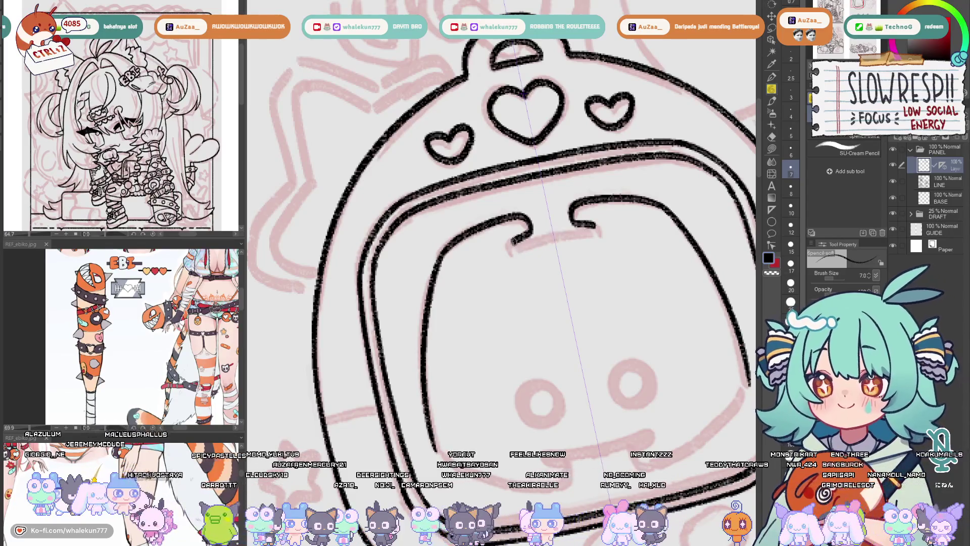
pyautogui.moveTo(512, 247); pyautogui.dragTo(596, 231)
pyautogui.hotkey('ctrl', 'z')
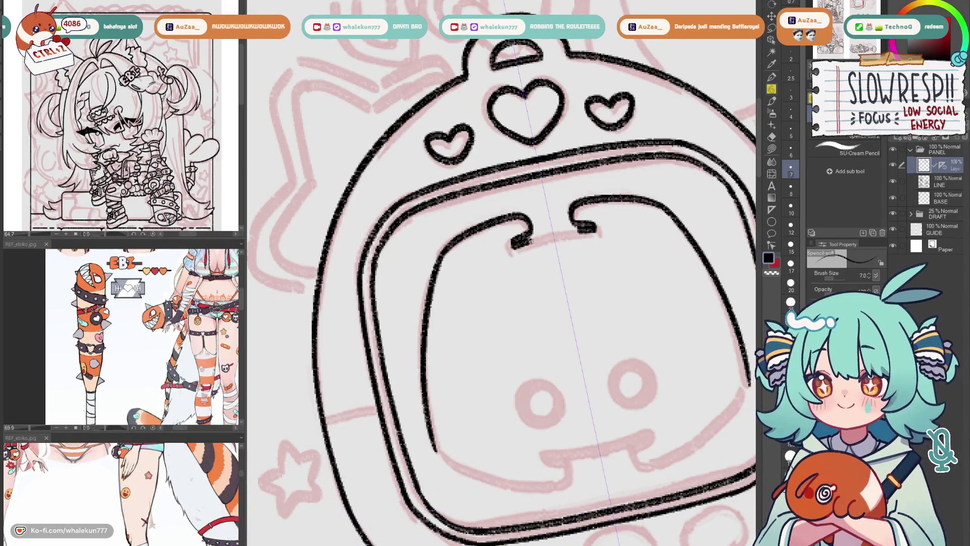
pyautogui.moveTo(512, 246); pyautogui.dragTo(589, 230)
pyautogui.moveTo(564, 312); pyautogui.dragTo(559, 261)
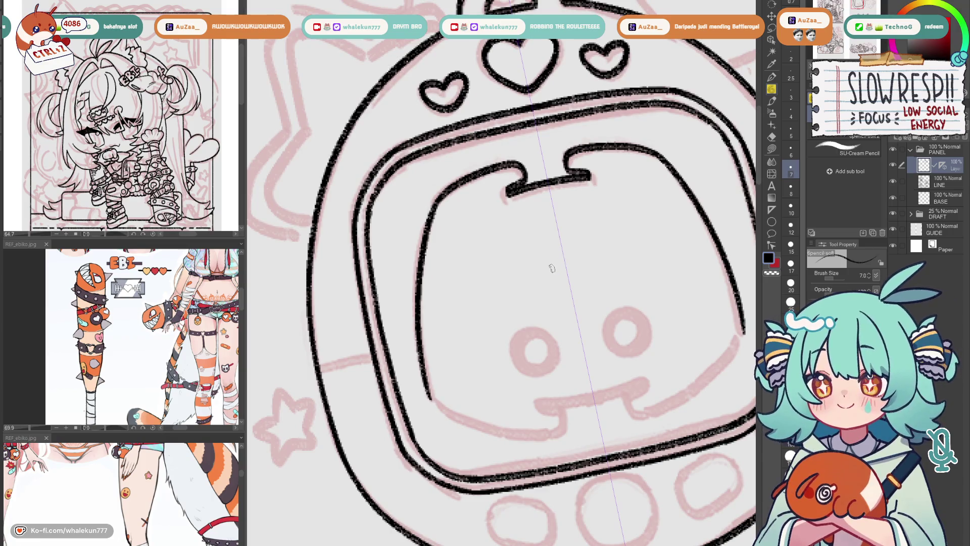
pyautogui.moveTo(547, 319); pyautogui.dragTo(511, 266)
# Ink round circles over the left and right eye sketches inside the screen.
pyautogui.moveTo(589, 247); pyautogui.dragTo(608, 281)
pyautogui.moveTo(497, 267); pyautogui.dragTo(497, 303)
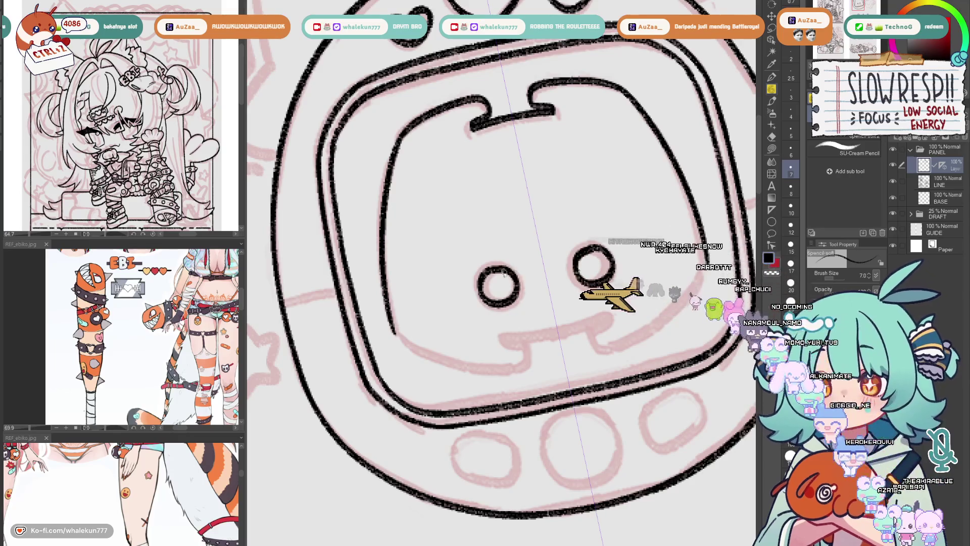
pyautogui.hotkey('ctrl', 'z')
pyautogui.hotkey('ctrl', 'z')
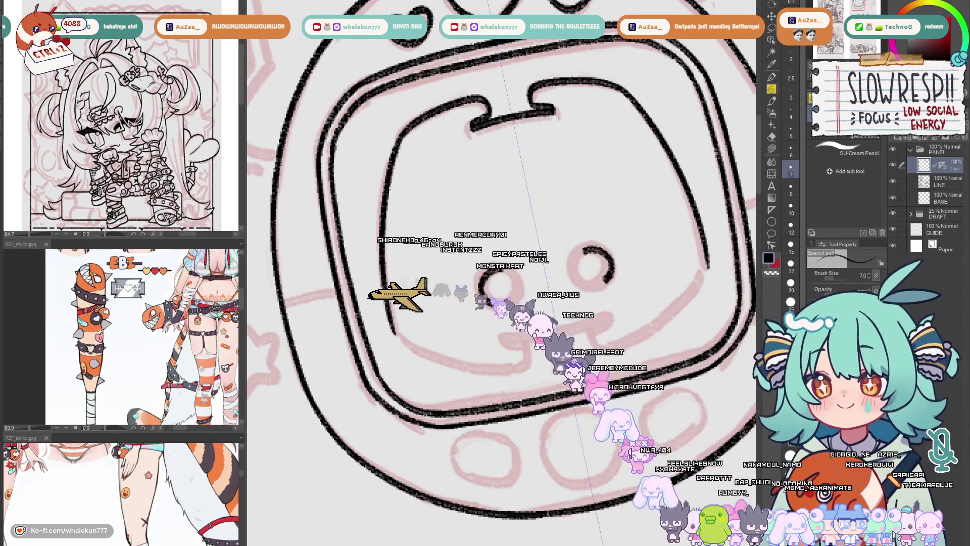
pyautogui.moveTo(590, 249); pyautogui.dragTo(586, 252)
pyautogui.moveTo(497, 266)
pyautogui.mouseDown()
pyautogui.moveTo(511, 280)
pyautogui.moveTo(487, 303)
pyautogui.mouseUp()
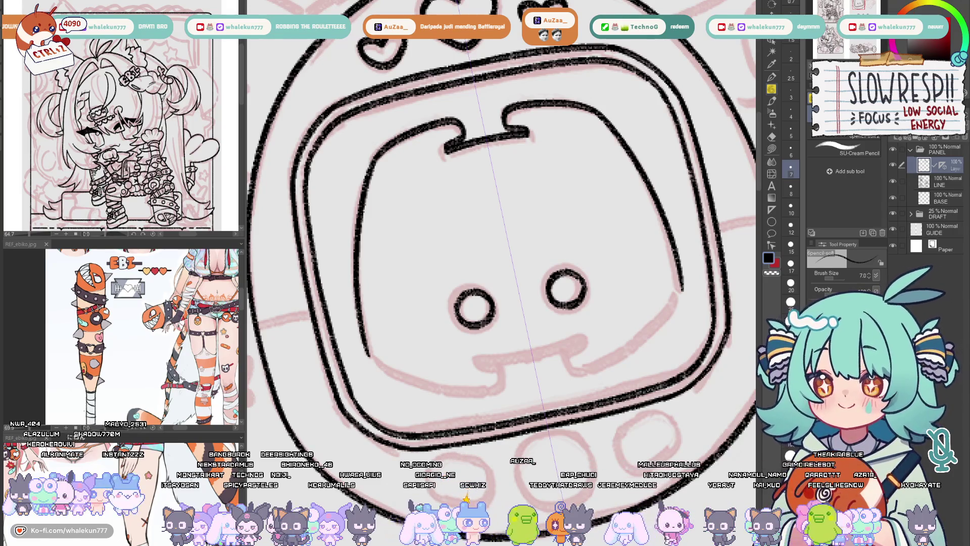
pyautogui.moveTo(625, 294); pyautogui.dragTo(563, 375)
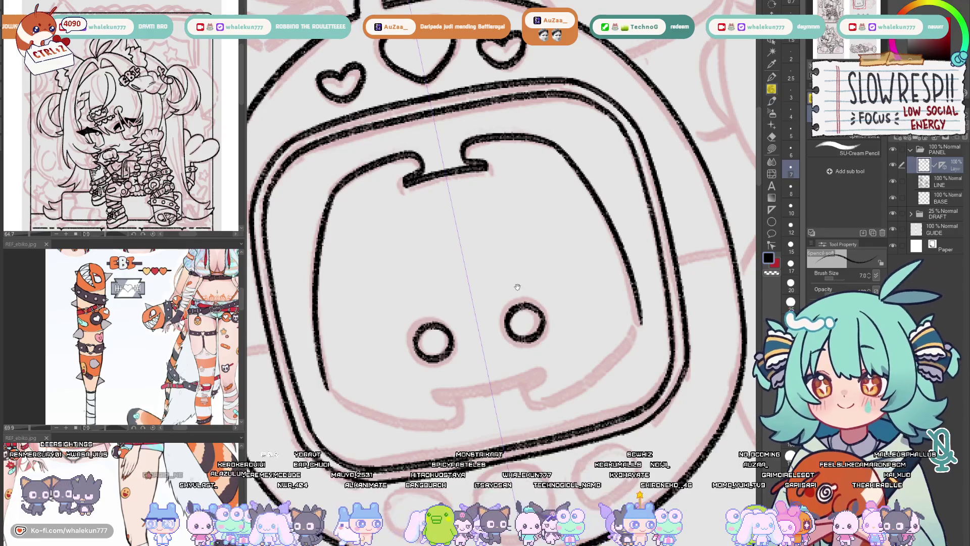
# Close the inner screen outline across the bottom with a matching notch.
pyautogui.moveTo(517, 286); pyautogui.dragTo(564, 273)
pyautogui.moveTo(688, 308)
pyautogui.mouseDown()
pyautogui.moveTo(647, 358)
pyautogui.moveTo(679, 330)
pyautogui.moveTo(611, 383)
pyautogui.moveTo(582, 389)
pyautogui.moveTo(582, 372)
pyautogui.moveTo(569, 366)
pyautogui.moveTo(589, 356)
pyautogui.mouseUp()
pyautogui.hotkey('ctrl', 'z')
# Draw a mirrored black mouth line below the eyes.
pyautogui.hotkey('ctrl', 'z')
pyautogui.moveTo(537, 375); pyautogui.dragTo(593, 356)
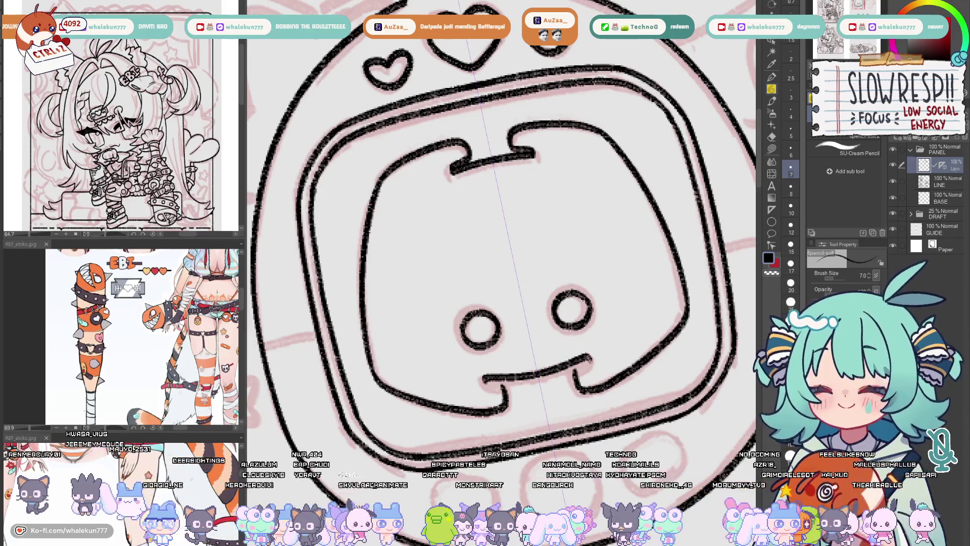
pyautogui.hotkey('ctrl', 'z')
pyautogui.moveTo(528, 375); pyautogui.dragTo(592, 356)
pyautogui.hotkey('ctrl', 'z')
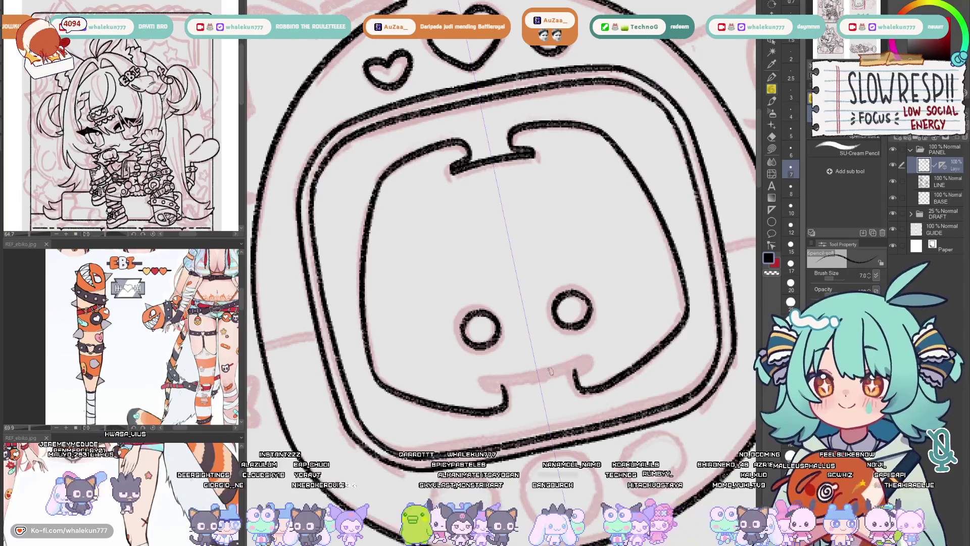
pyautogui.moveTo(537, 374); pyautogui.dragTo(585, 360)
pyautogui.hotkey('ctrl', 'z')
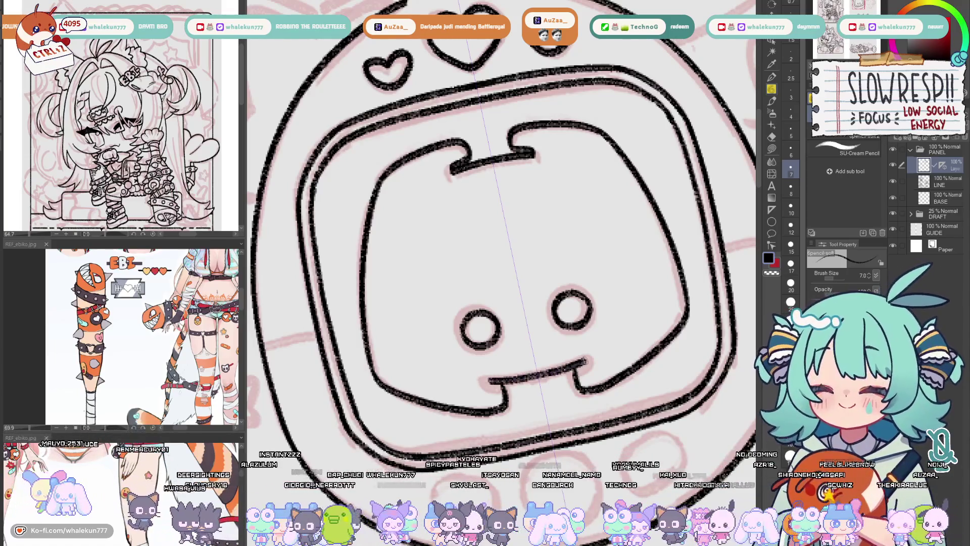
pyautogui.hotkey('ctrl', 'z')
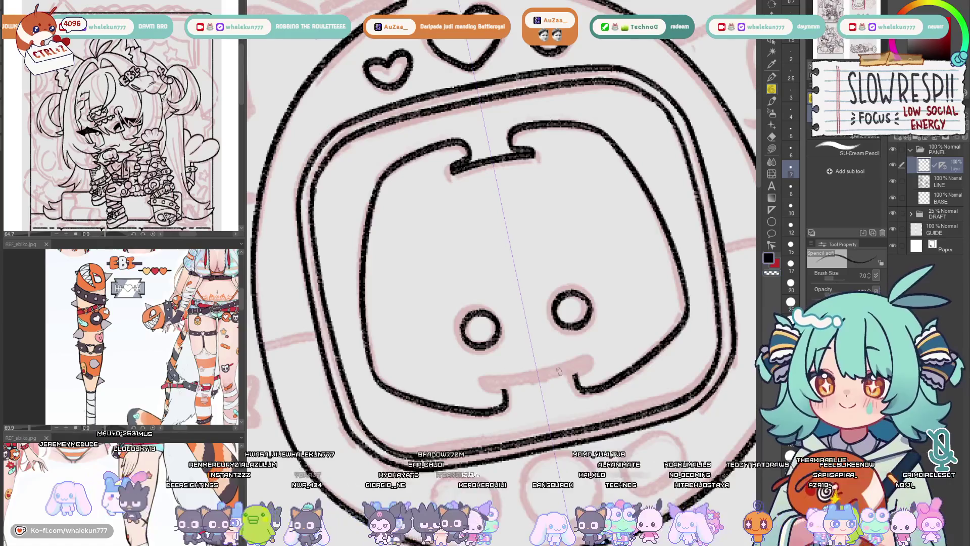
pyautogui.moveTo(539, 375); pyautogui.dragTo(589, 359)
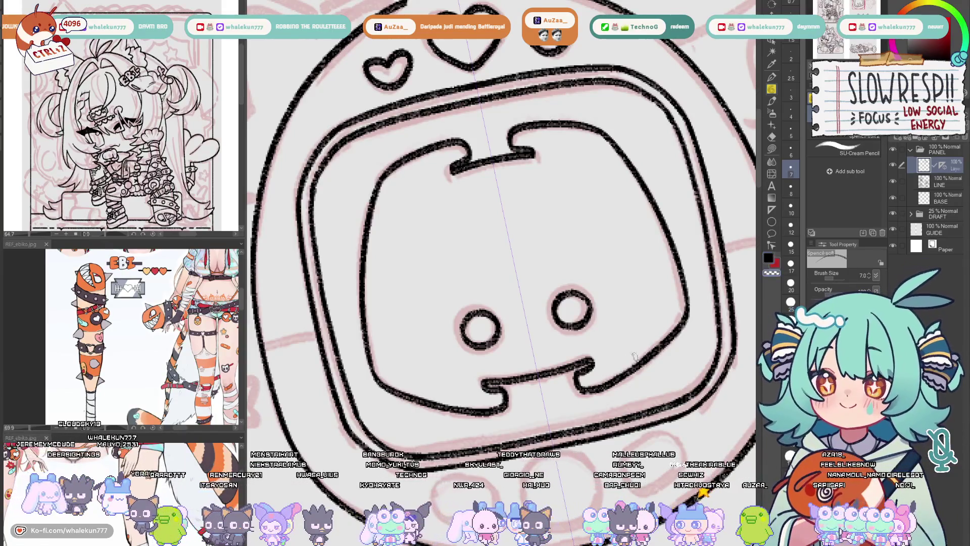
pyautogui.moveTo(640, 363)
pyautogui.mouseDown()
pyautogui.moveTo(622, 415)
pyautogui.moveTo(641, 354)
pyautogui.moveTo(523, 345)
pyautogui.mouseUp()
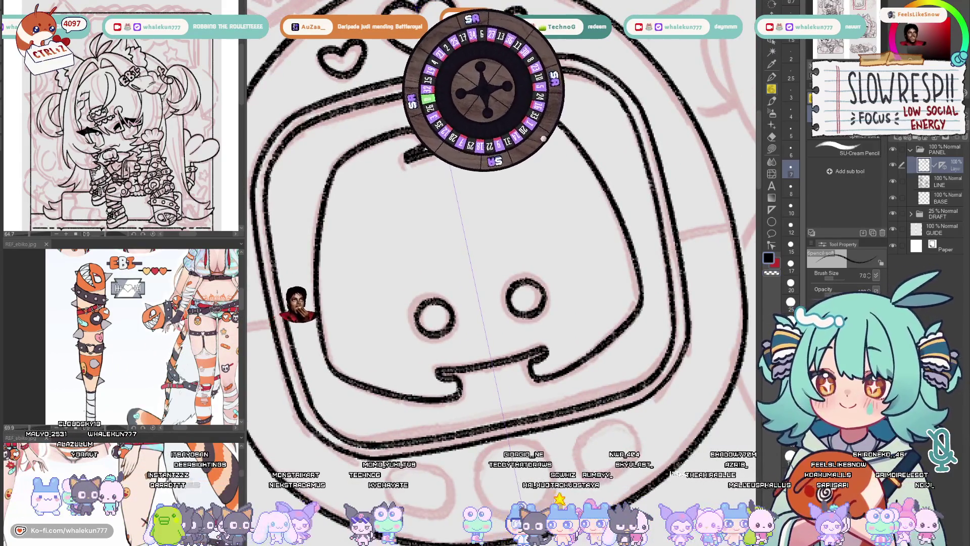
pyautogui.moveTo(479, 250); pyautogui.dragTo(505, 294)
pyautogui.moveTo(628, 351)
pyautogui.mouseDown()
pyautogui.moveTo(628, 408)
pyautogui.moveTo(633, 365)
pyautogui.mouseUp()
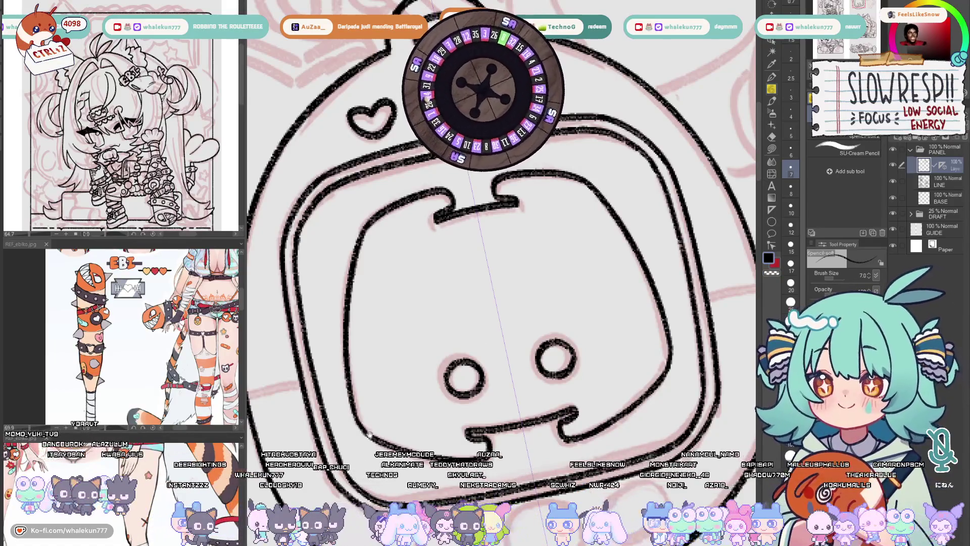
pyautogui.moveTo(478, 345); pyautogui.dragTo(483, 374)
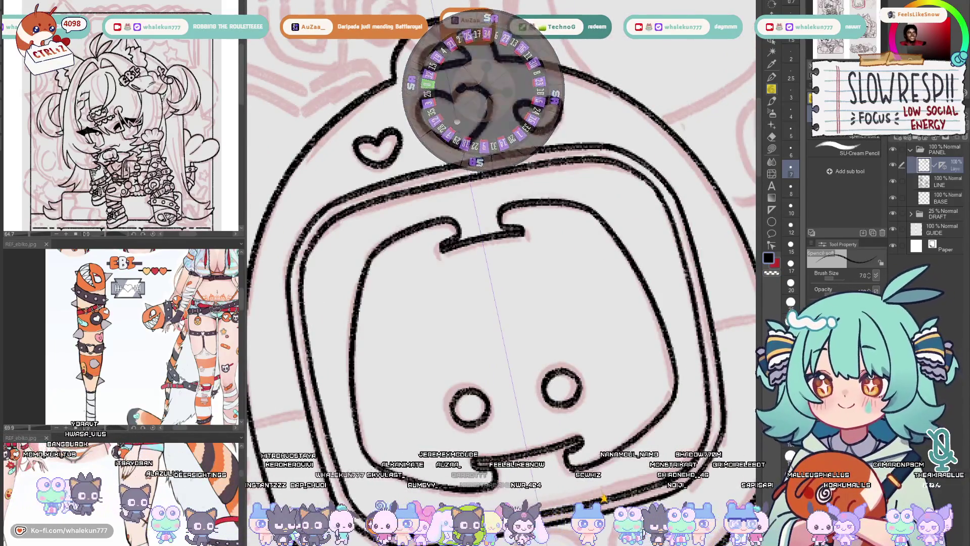